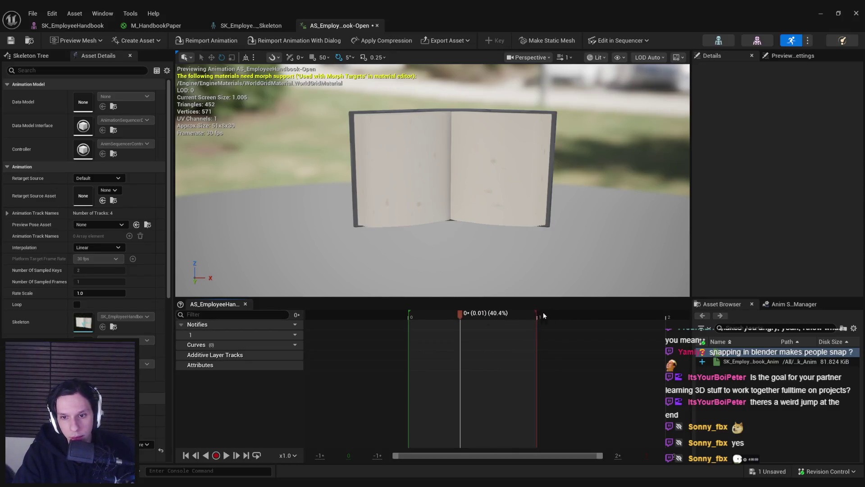
Append 10 frames to the end of the AS_EmployeeHandbook-Open sequence.
scroll(643, 316, up, 3)
scroll(403, 338, down, 10)
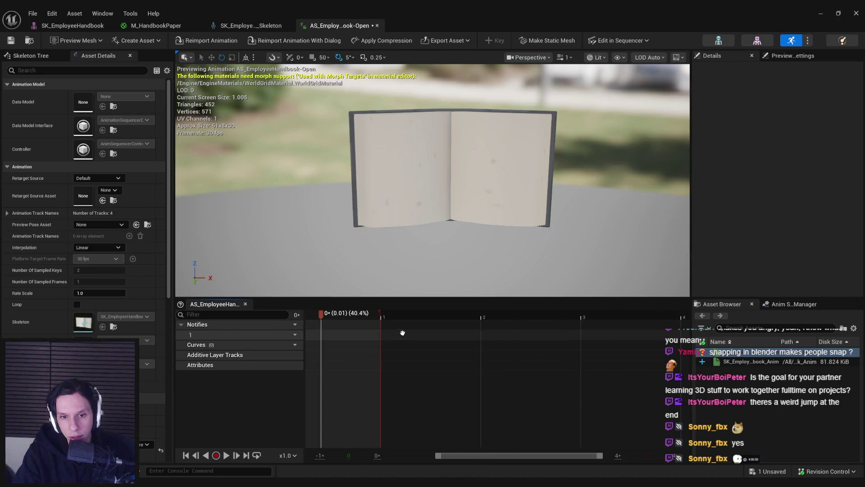
scroll(371, 319, up, 2)
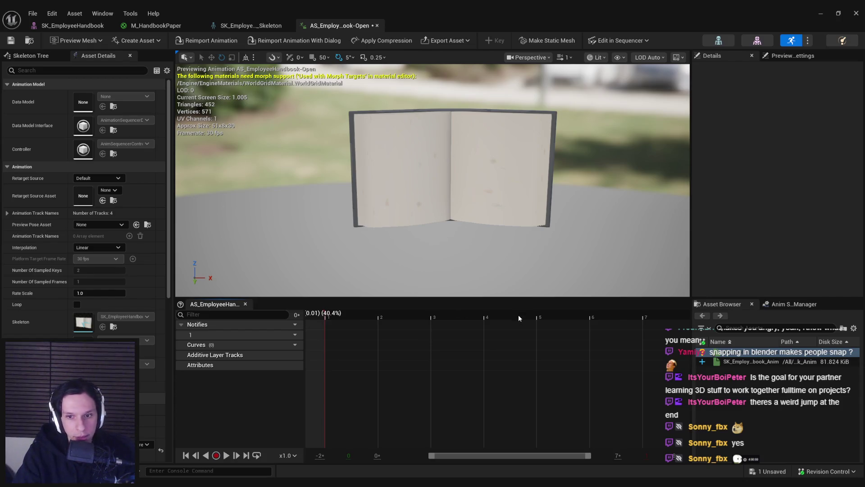
right_click(539, 318)
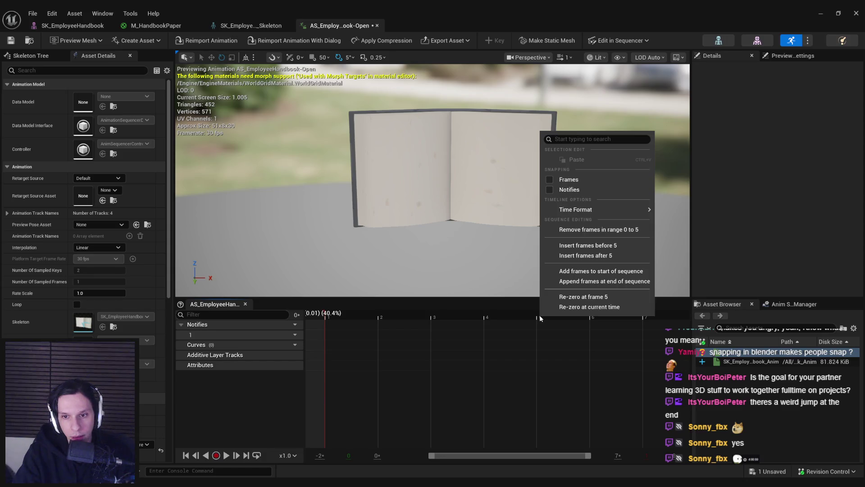
click(581, 271)
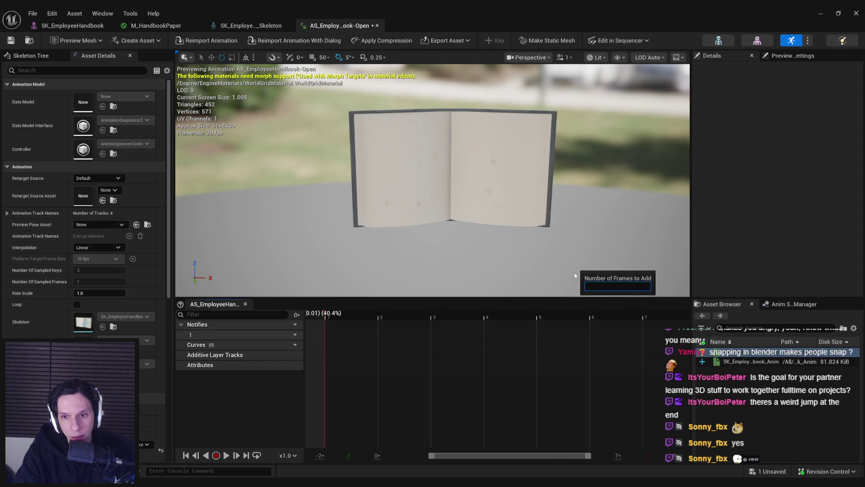
right_click(609, 311)
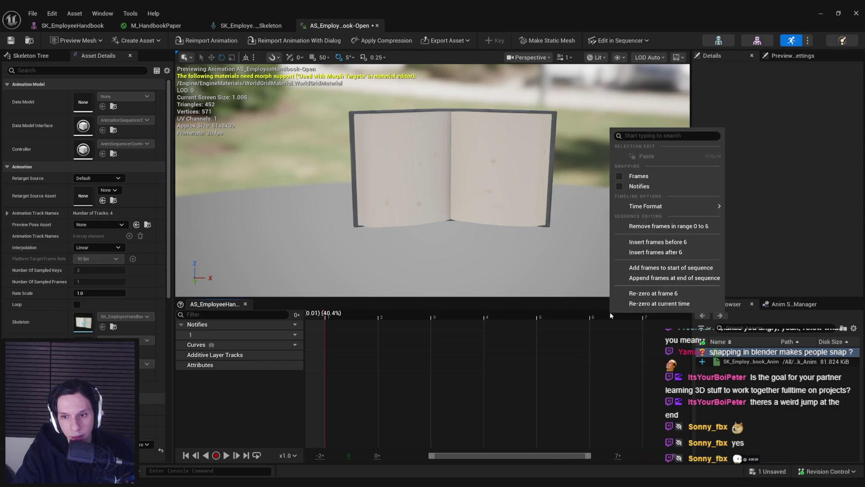
click(642, 279)
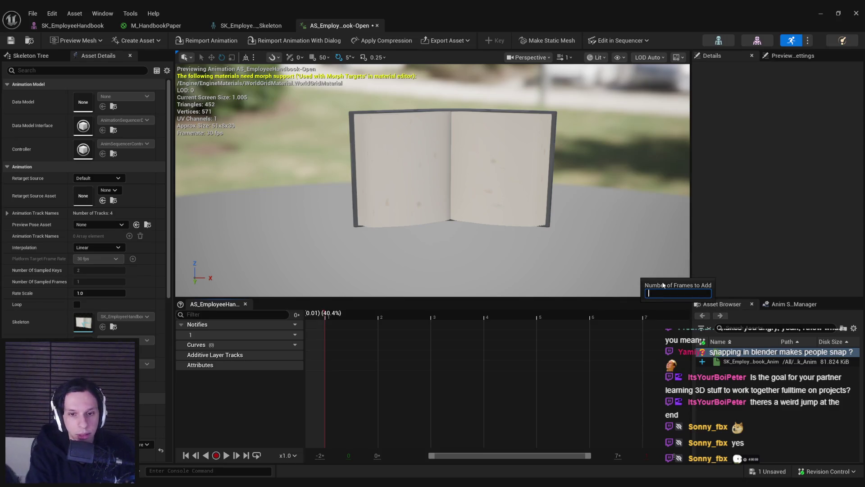
text(10)
key(Return)
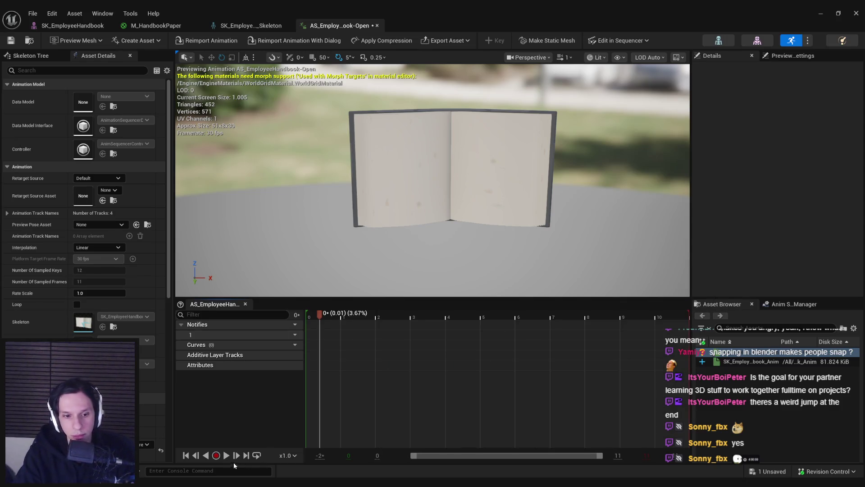
Append another 10 frames at the end, then stop playback and return to frame 0.
scroll(458, 378, down, 2)
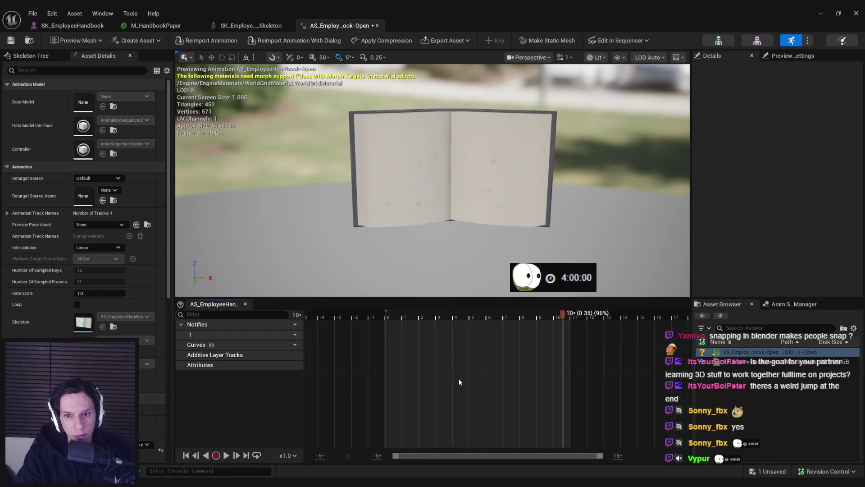
right_click(572, 316)
click(613, 283)
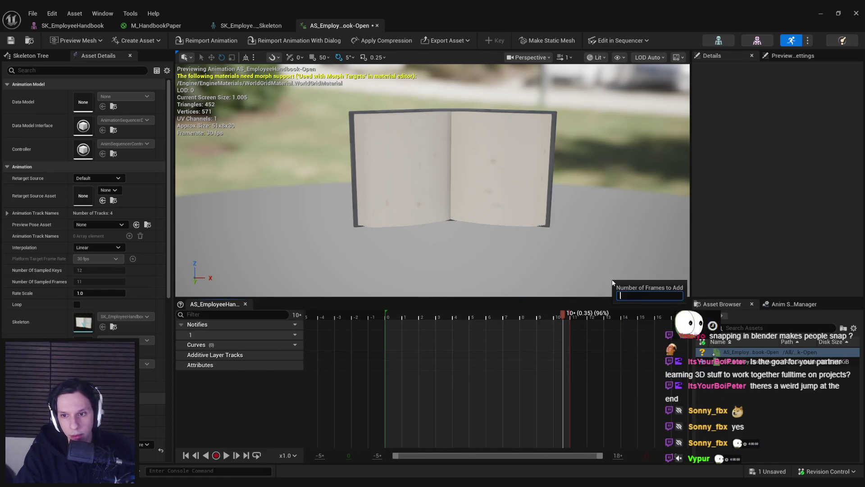
text(10)
key(Return)
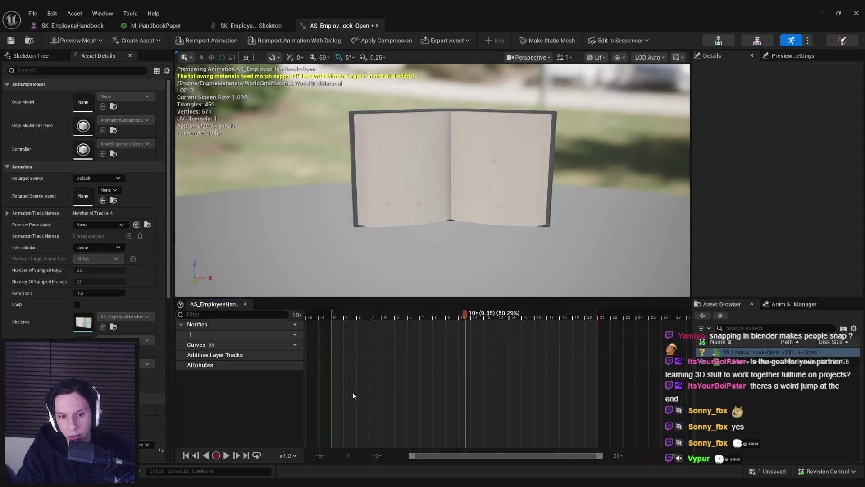
click(226, 455)
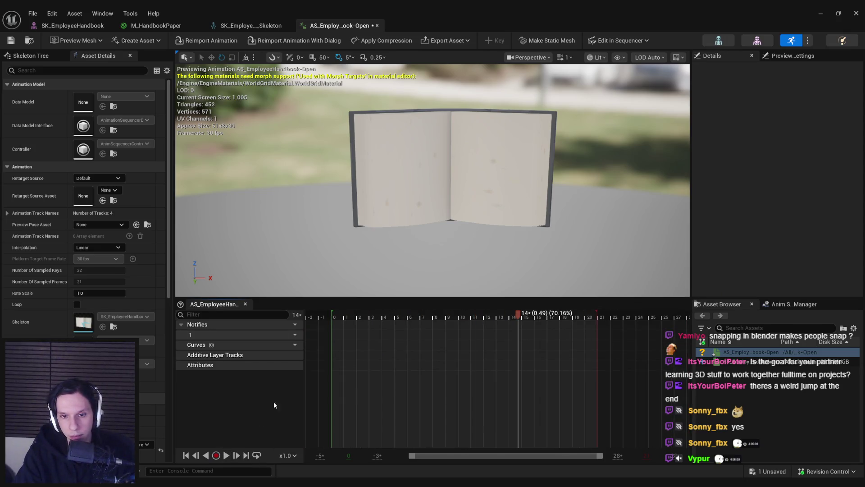
click(330, 317)
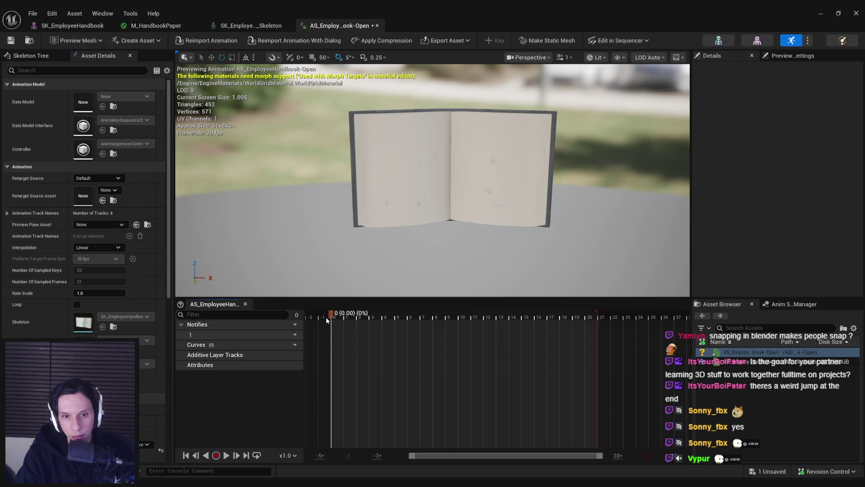
Append 6 final frames so the sequence ends at frame 27, then bring up the curve list.
right_click(579, 320)
click(611, 283)
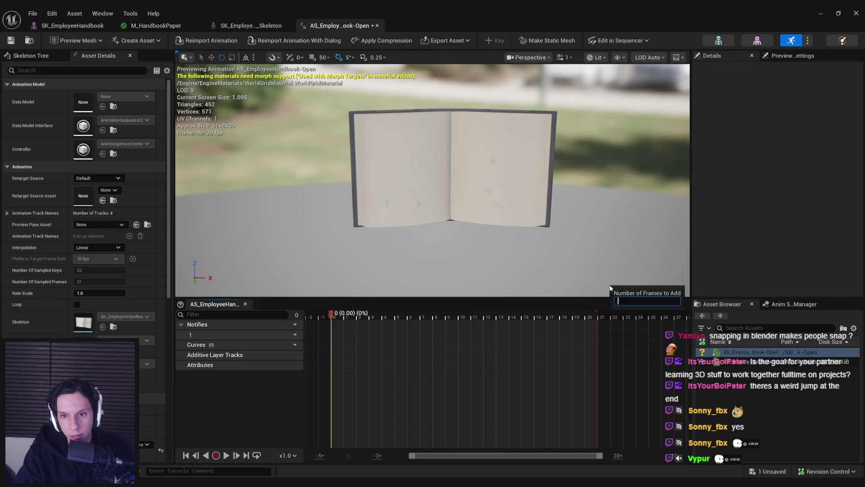
text(6)
key(Return)
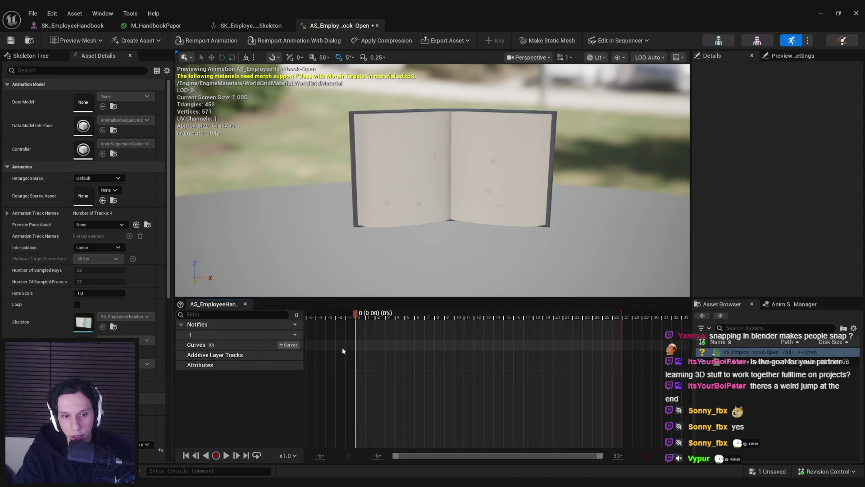
drag(521, 315, 629, 317)
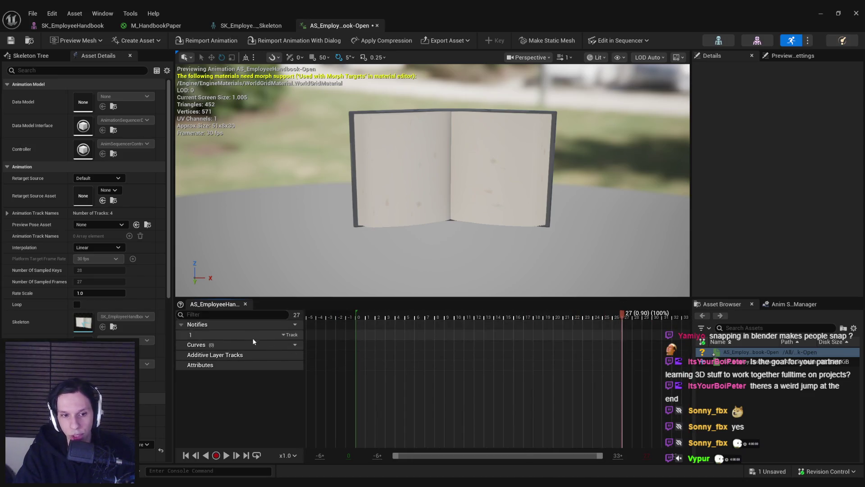
click(285, 344)
Add the ClosedState curve, open it in the curve editor and key it to 1 at frame 0.
mouse_move(309, 365)
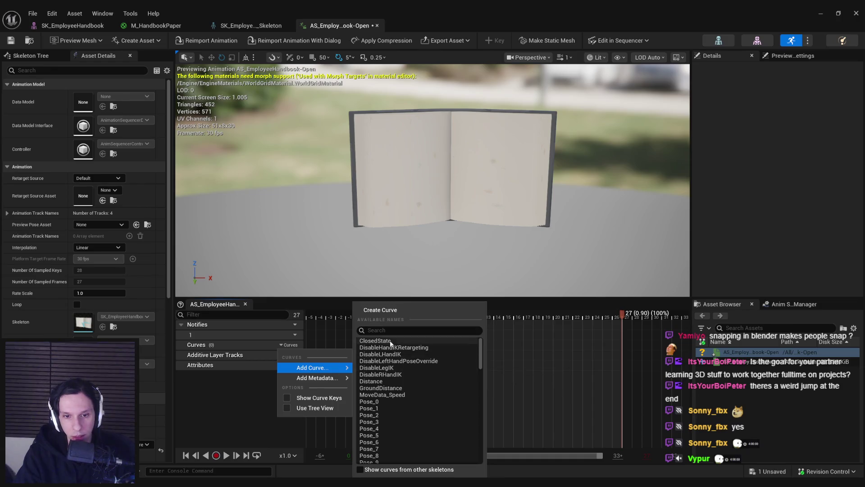
click(384, 339)
click(295, 357)
click(303, 378)
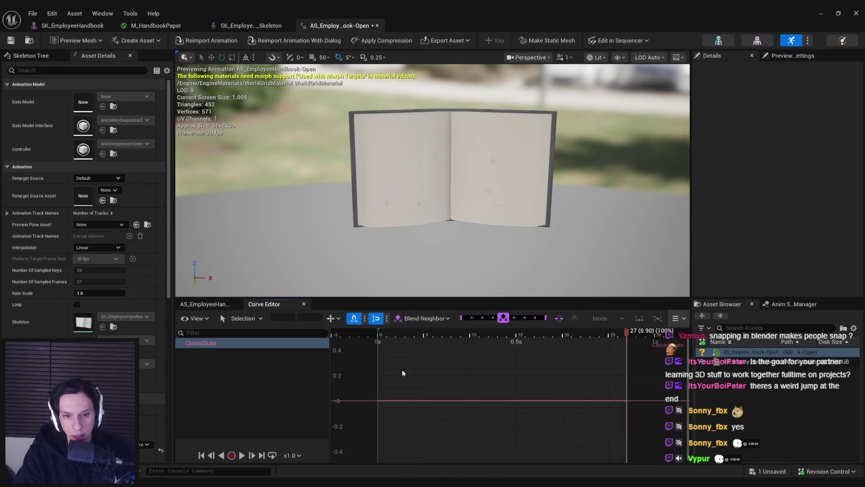
right_click(463, 389)
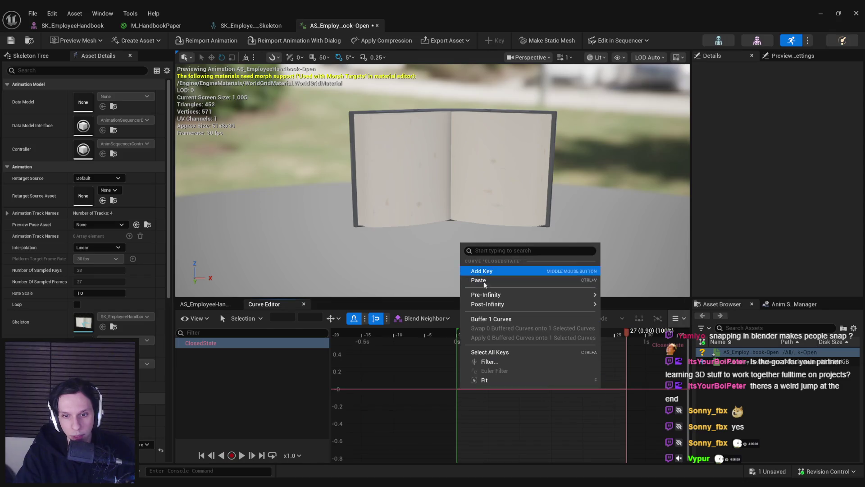
click(478, 270)
text(1)
key(Return)
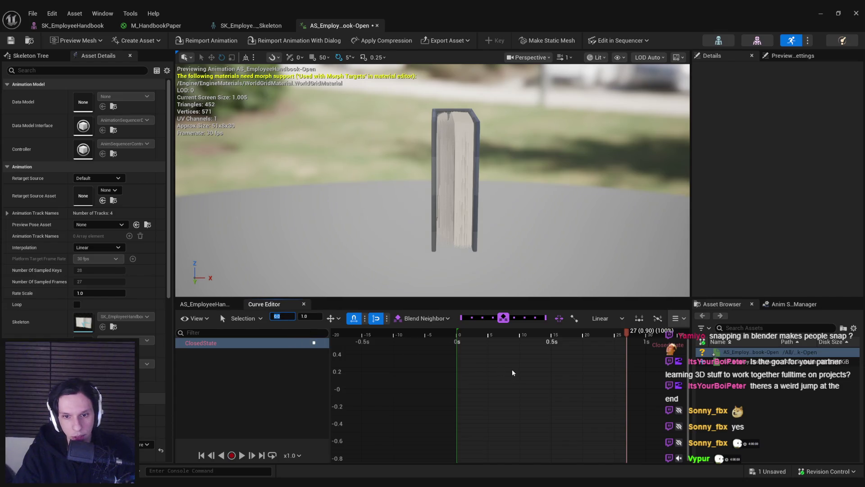
Copy the first key and add a second ClosedState key at 0.9 s.
scroll(455, 448, down, 3)
right_click(614, 408)
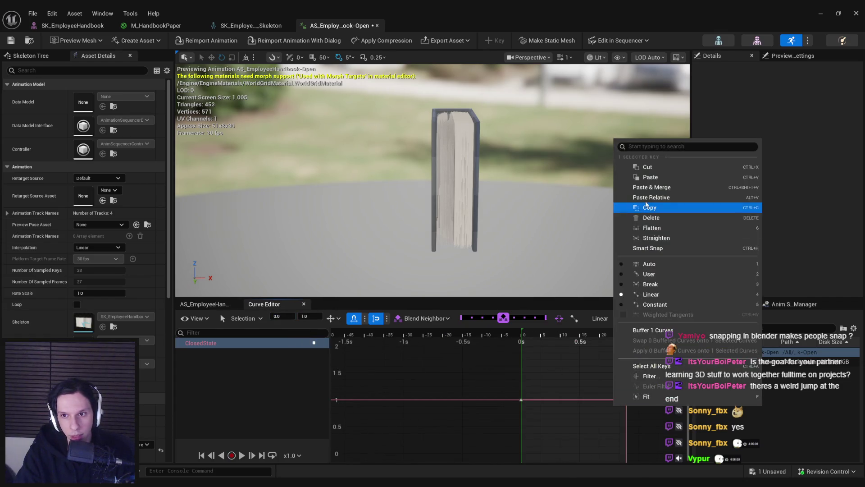
click(608, 418)
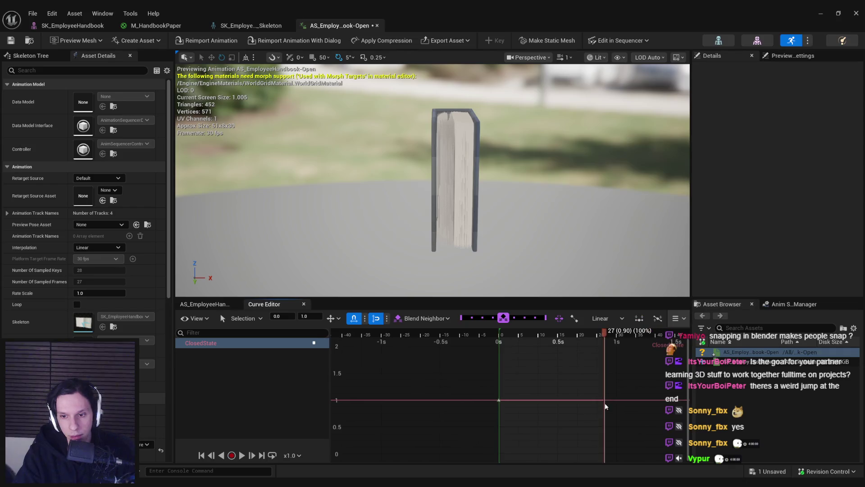
right_click(605, 403)
click(626, 283)
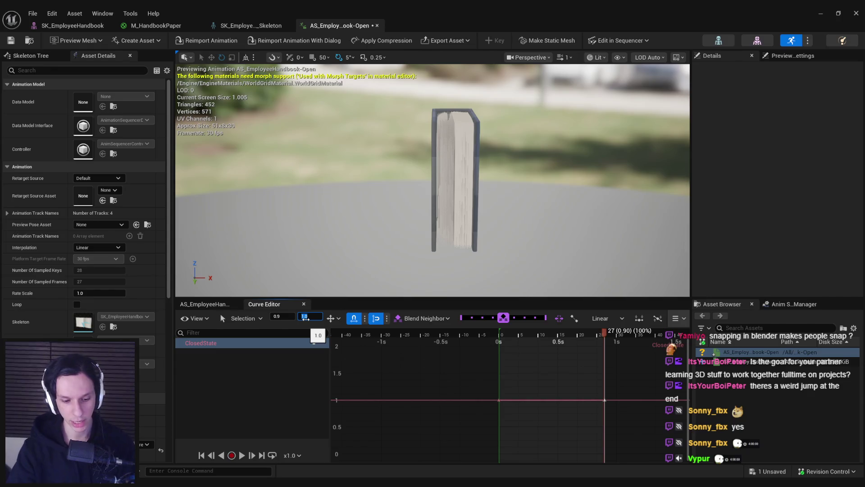
Set the 0.9 s key to 0 and give both ClosedState keys cubic tangents.
text(0)
key(Return)
mouse_move(531, 334)
mouse_down()
mouse_move(440, 334)
mouse_move(546, 335)
mouse_move(486, 334)
mouse_up()
drag(435, 364, 586, 445)
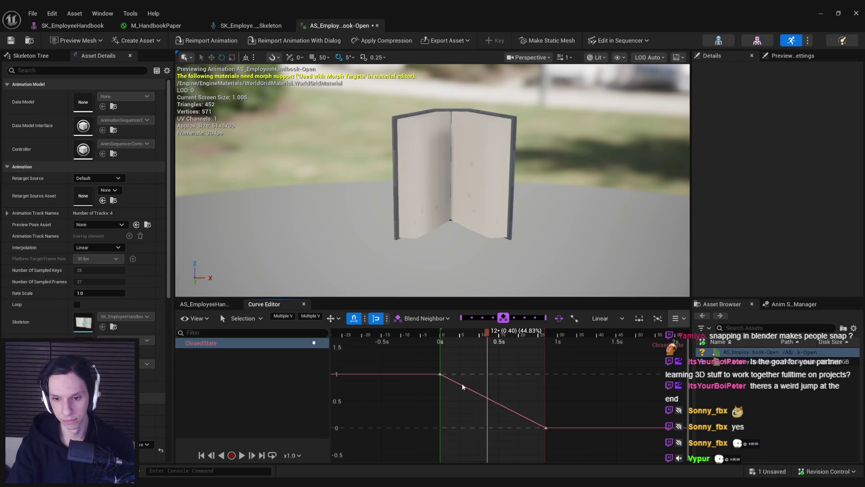
right_click(442, 375)
click(481, 253)
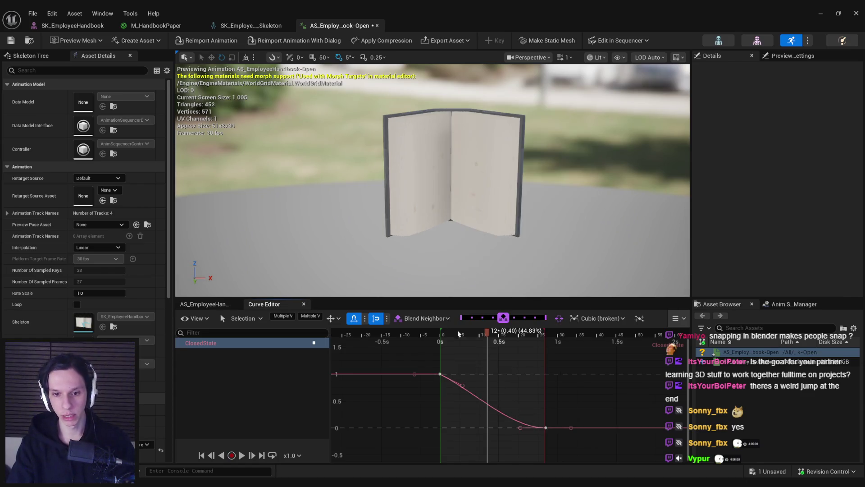
Flatten the first key's tangent and ease the curve into the final open key.
click(462, 385)
drag(462, 385, 466, 374)
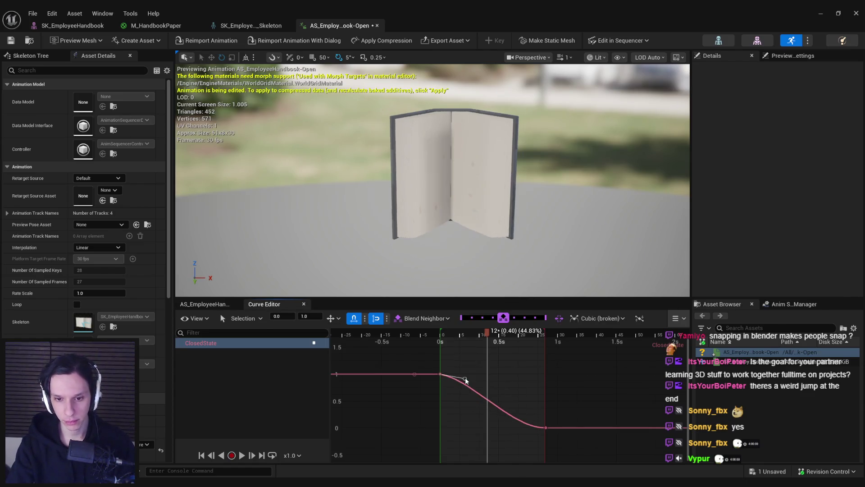
mouse_move(488, 336)
mouse_down()
mouse_move(441, 336)
mouse_move(549, 338)
mouse_up()
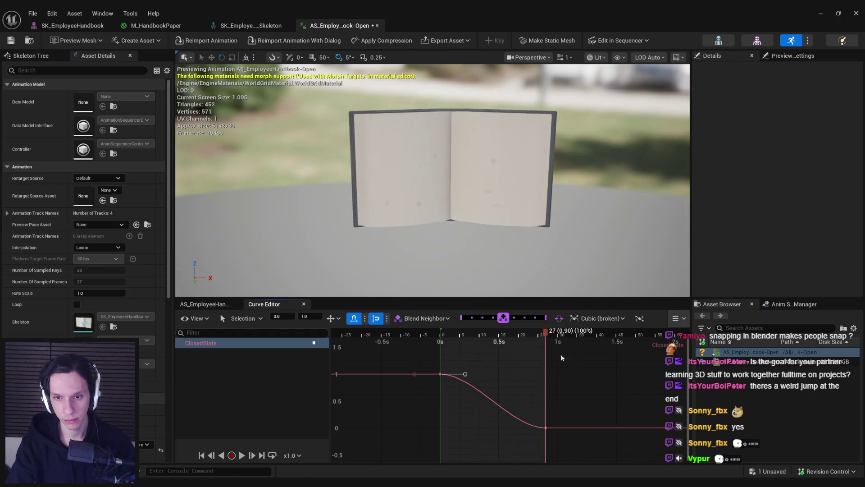
drag(521, 430, 524, 441)
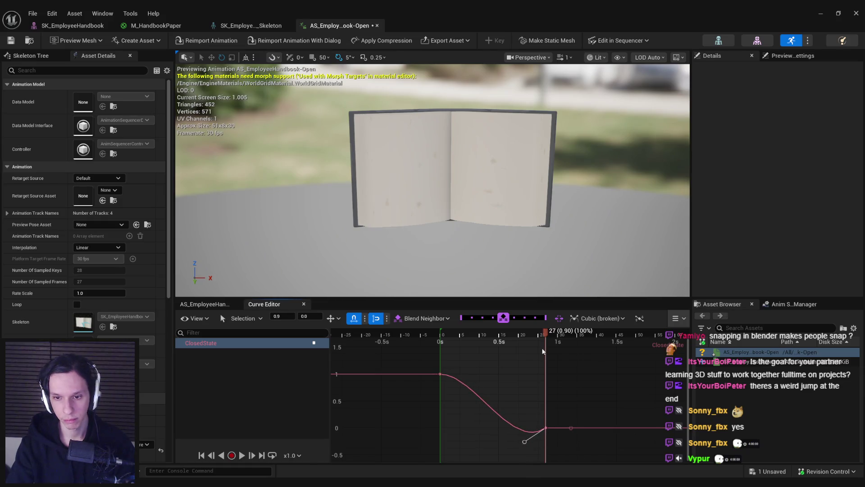
mouse_move(546, 336)
mouse_down()
mouse_move(497, 338)
mouse_move(558, 337)
mouse_move(430, 348)
mouse_move(561, 354)
mouse_move(512, 358)
mouse_move(554, 363)
mouse_up()
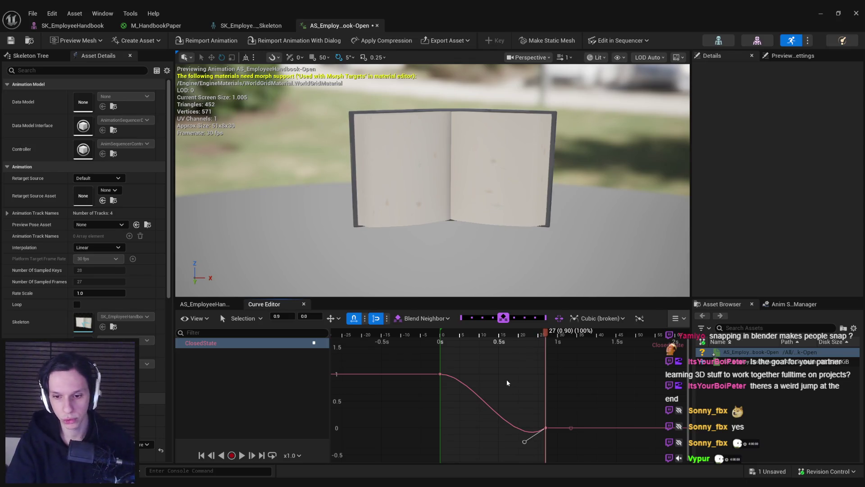
Move the end key to about 0.77 s, add a new key at 0.9 s and break its tangents.
drag(547, 428, 530, 428)
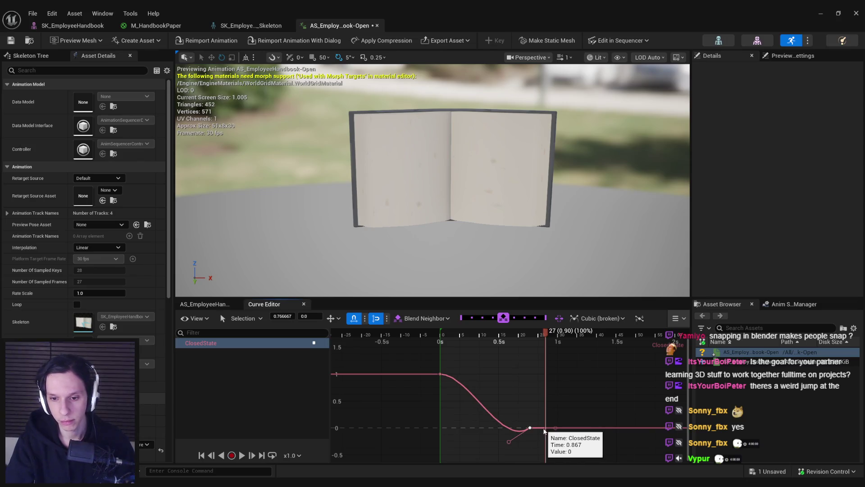
right_click(546, 432)
click(567, 310)
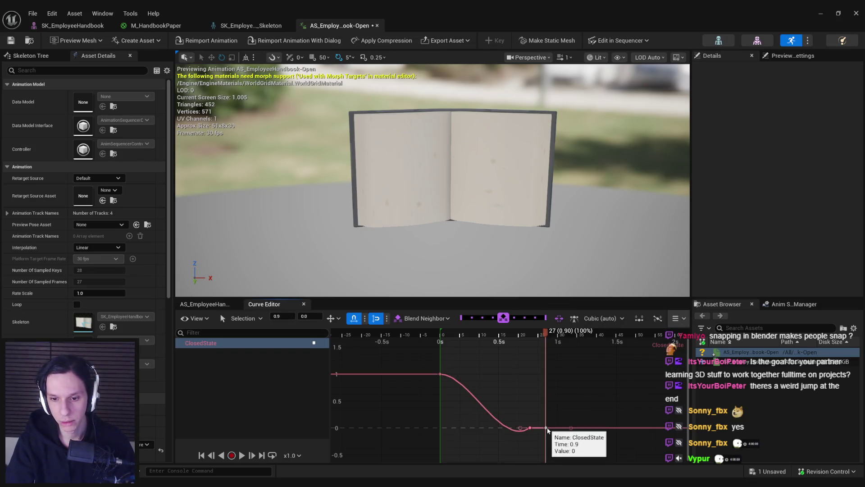
right_click(545, 427)
click(584, 306)
Adjust the keys' tangent modes and reshape the tangent to remove the dip below 0.
scroll(491, 370, up, 3)
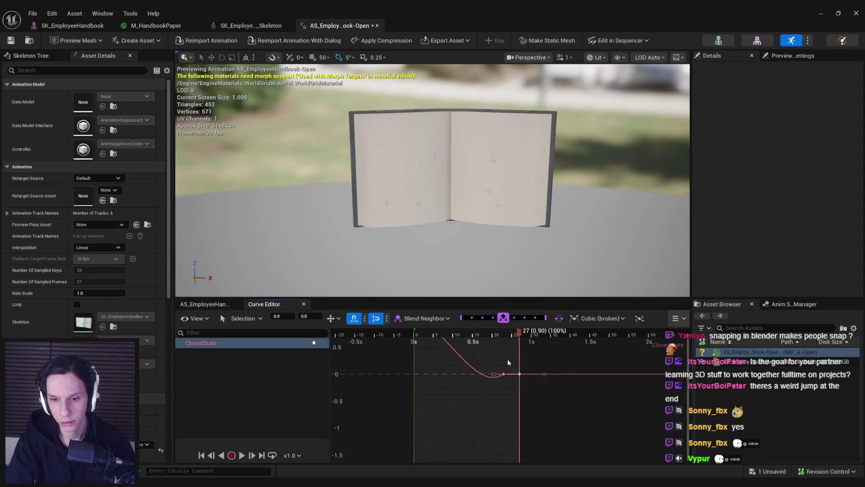
right_click(515, 368)
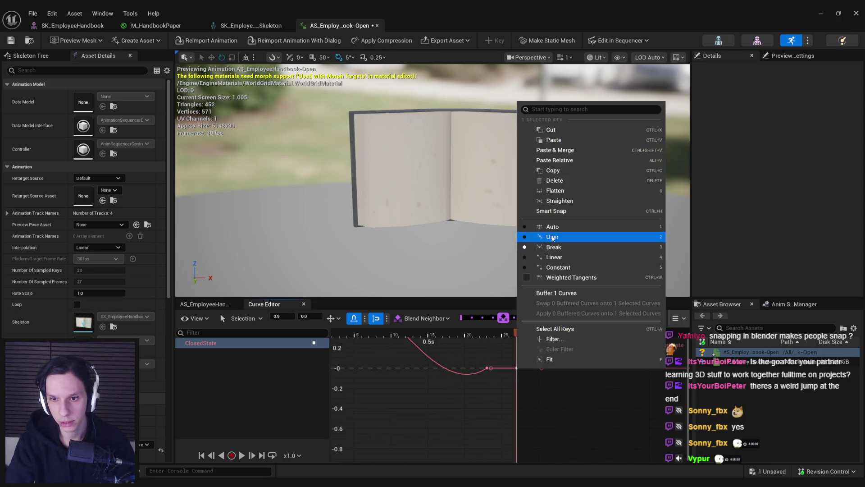
click(543, 237)
right_click(486, 370)
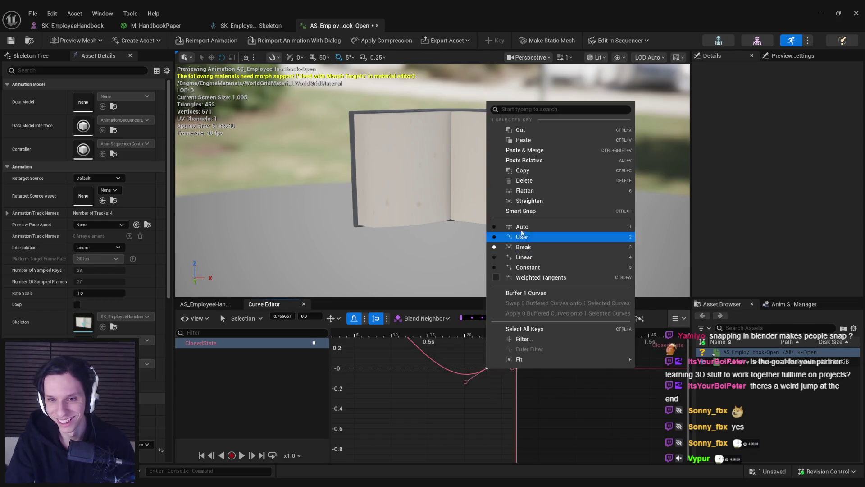
click(541, 235)
drag(508, 380, 506, 359)
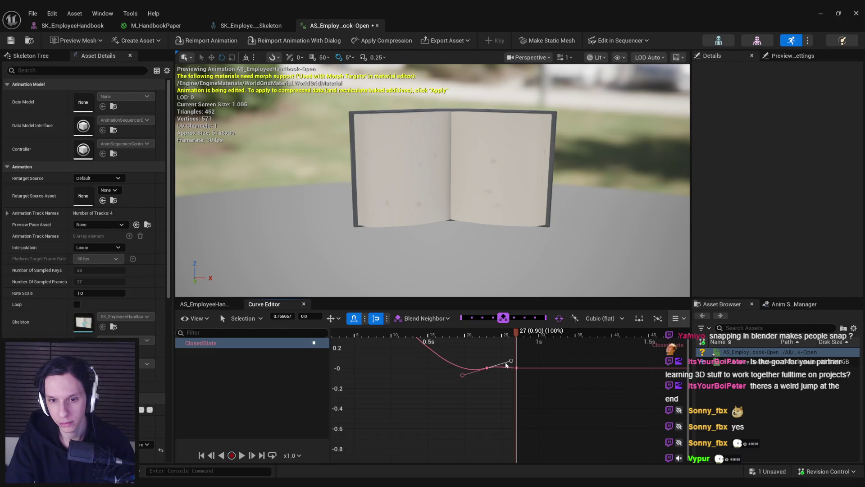
Preview the easing, shift the key to about 0.7 s and save the animation.
key(f)
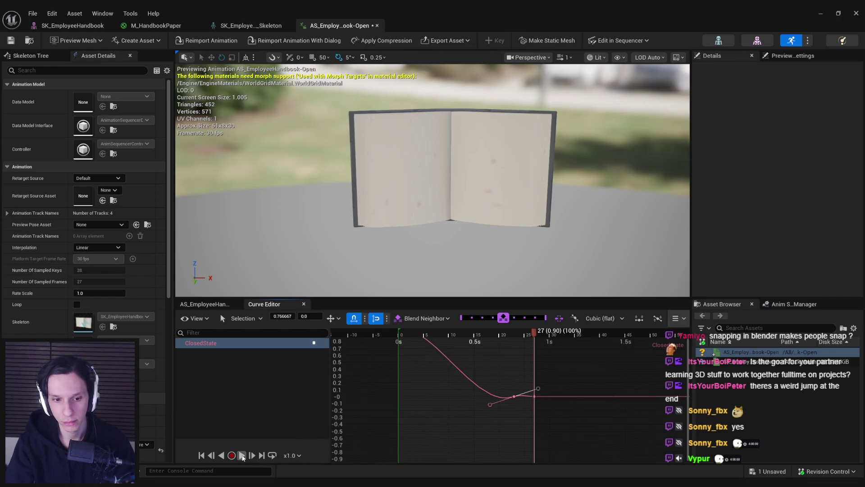
click(242, 456)
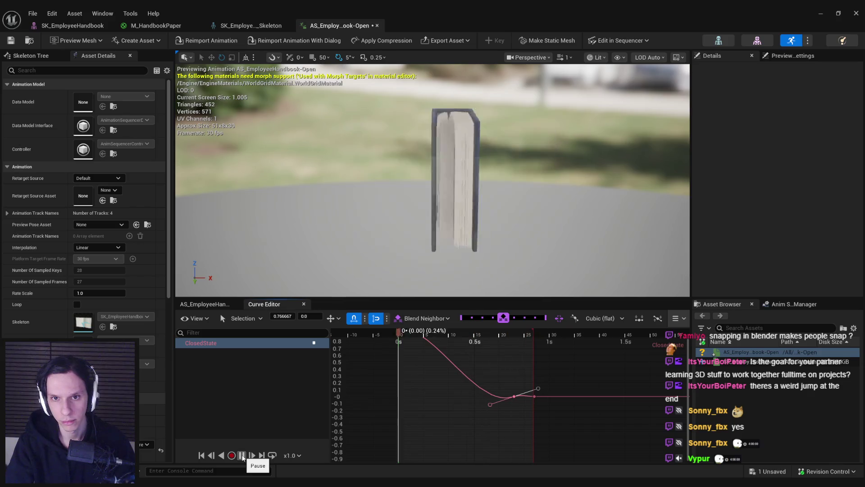
click(508, 391)
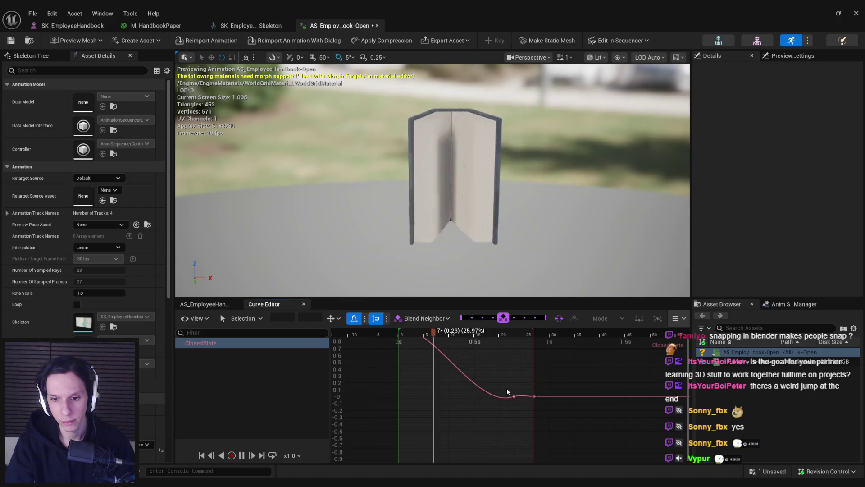
drag(514, 396, 503, 396)
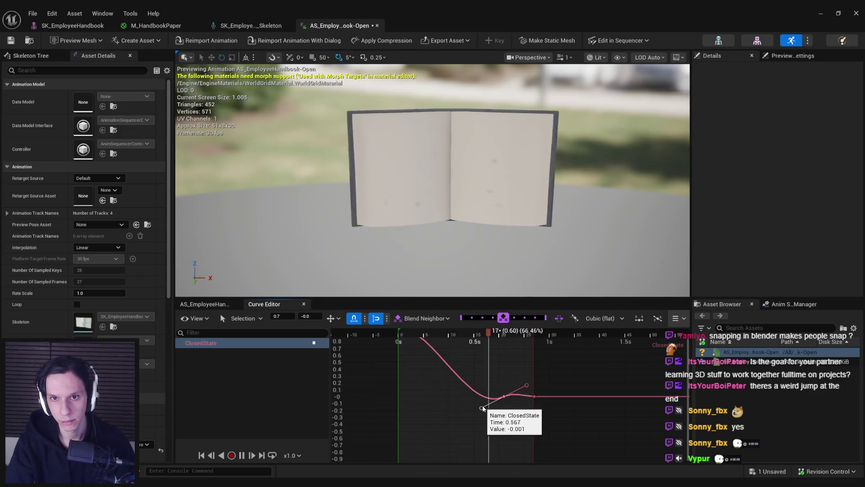
click(482, 408)
key(space)
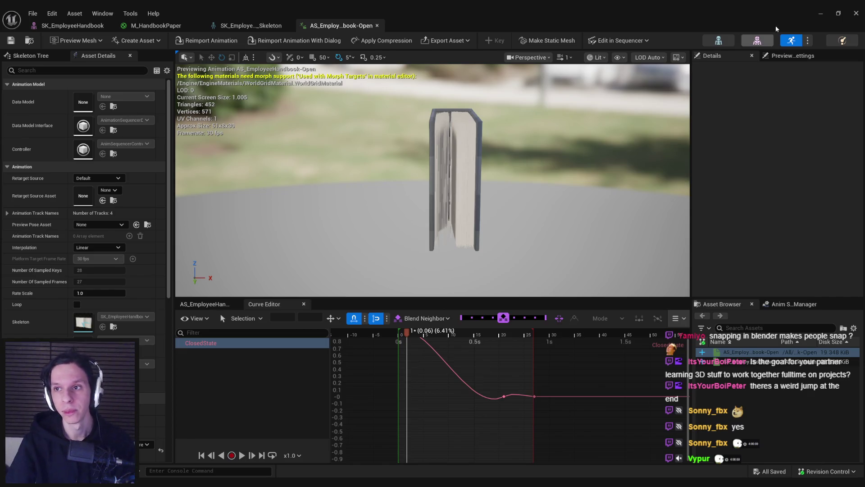
Duplicate the handbook in the level, set its Anim to Play to AS_EmployeeHandbook-Open, save and play.
click(827, 14)
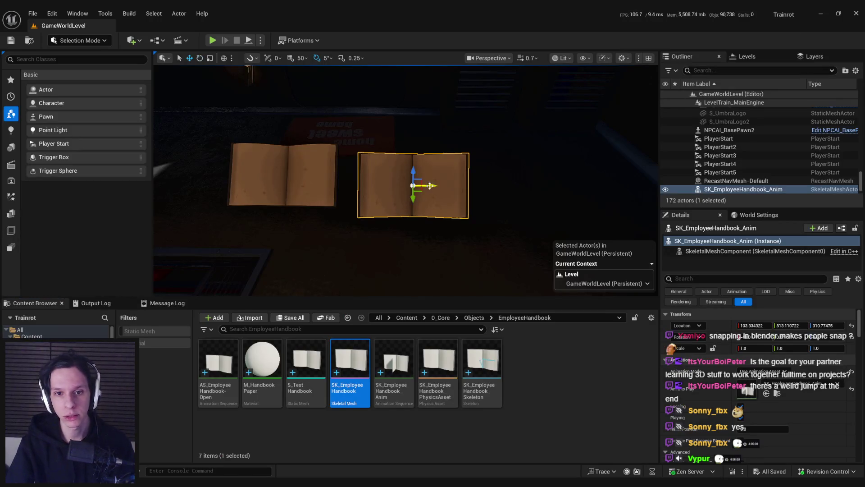
drag(429, 186, 545, 193)
click(806, 383)
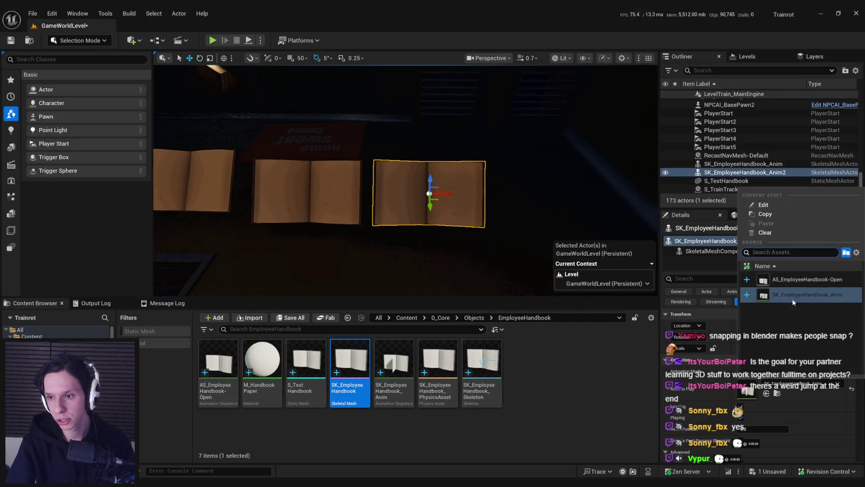
click(806, 279)
key(ctrl+s)
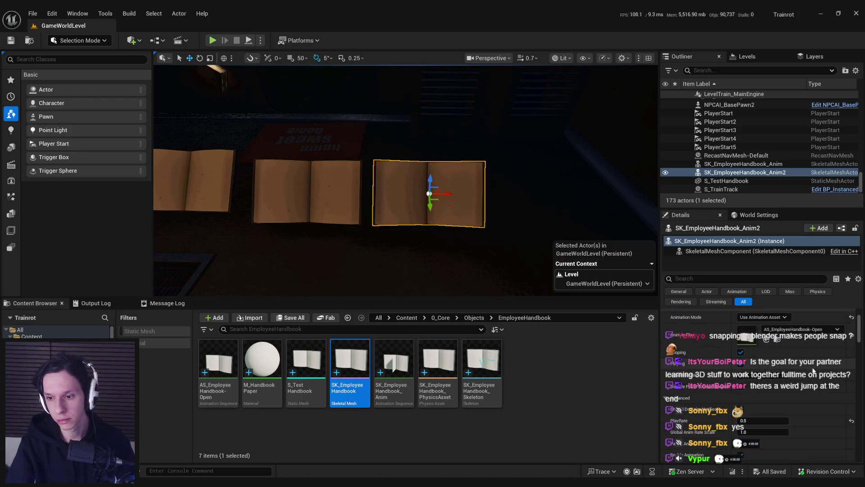
key(alt+p)
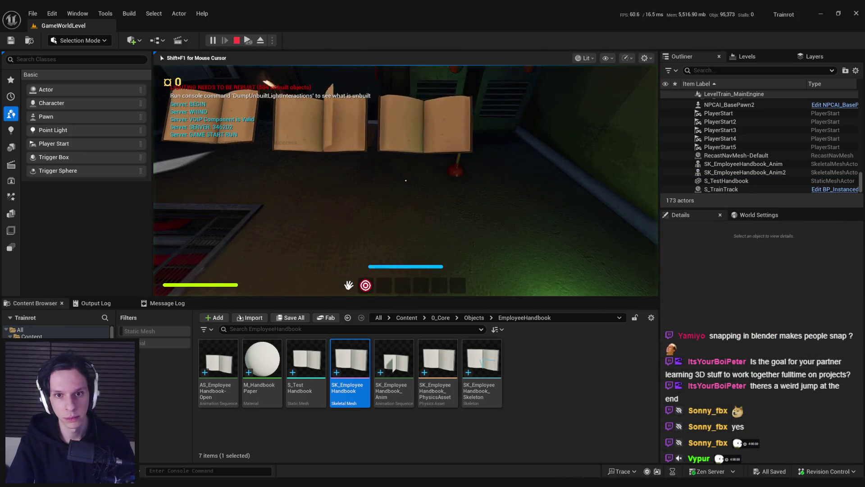
Go fullscreen, walk to the handbooks and interact with one to watch it open, then exit with Esc.
key(F11)
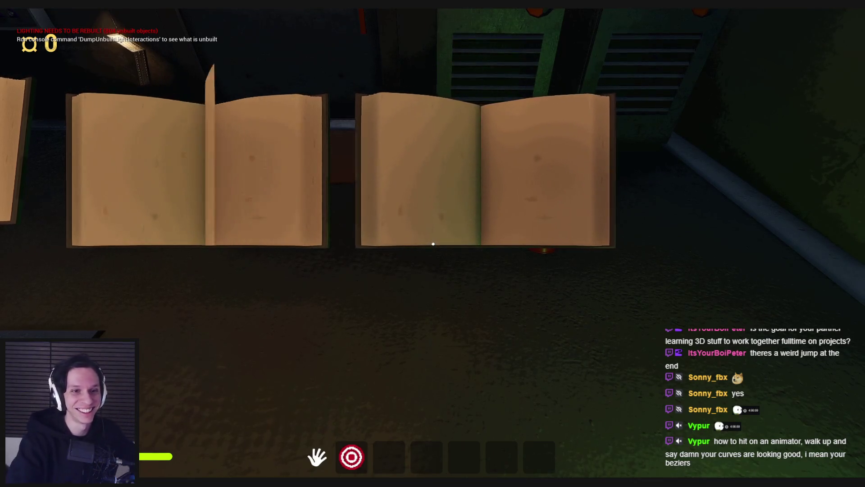
key(w)
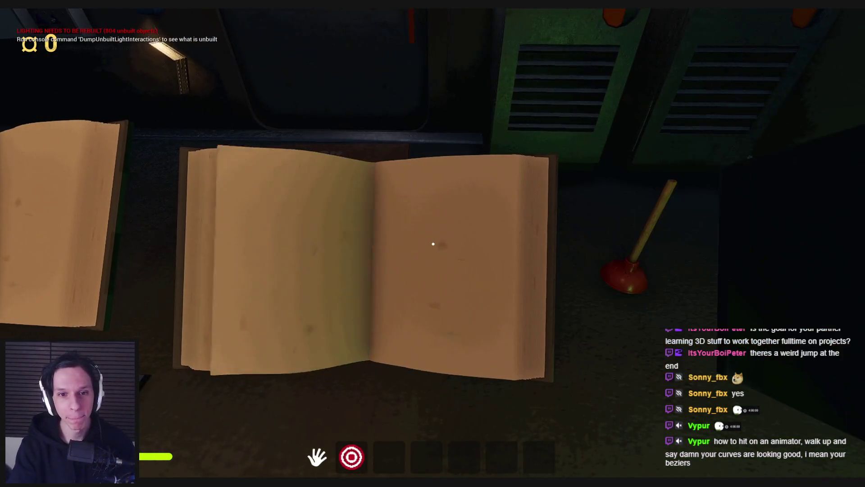
key(s)
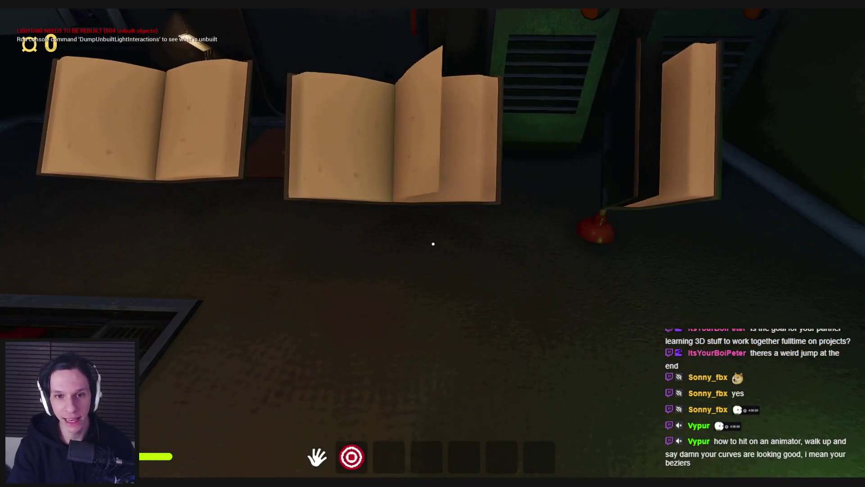
key(d)
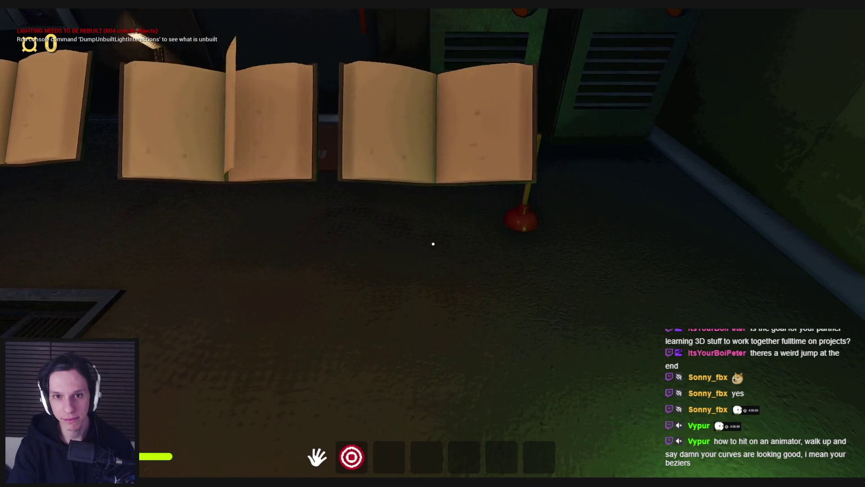
key(w)
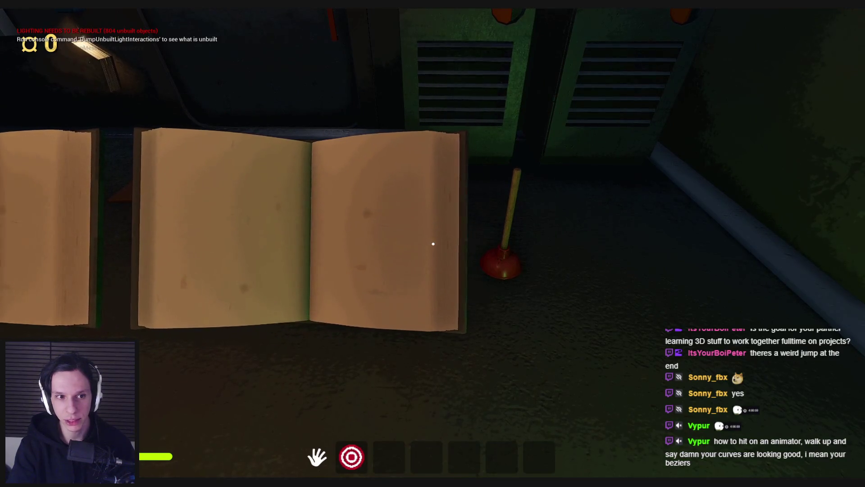
click(433, 243)
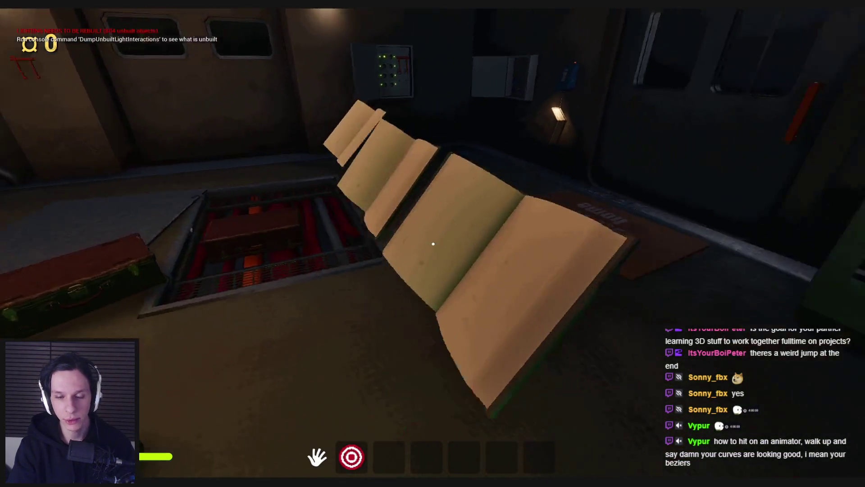
key(w)
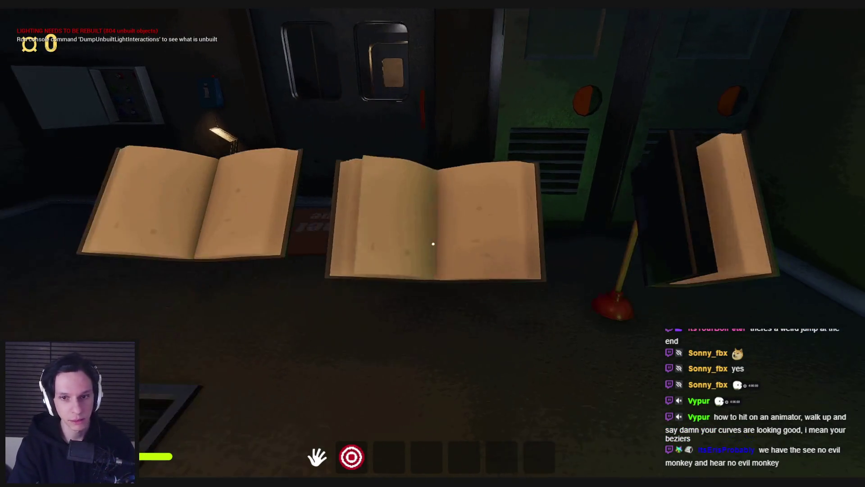
key(Escape)
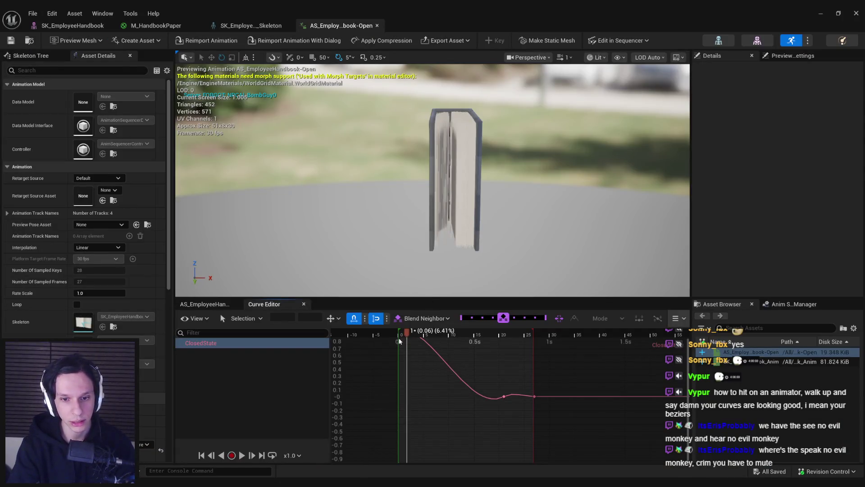
At the first frame, select the root bone in the Skeleton Tree and frame it in view.
drag(399, 341, 393, 338)
click(208, 305)
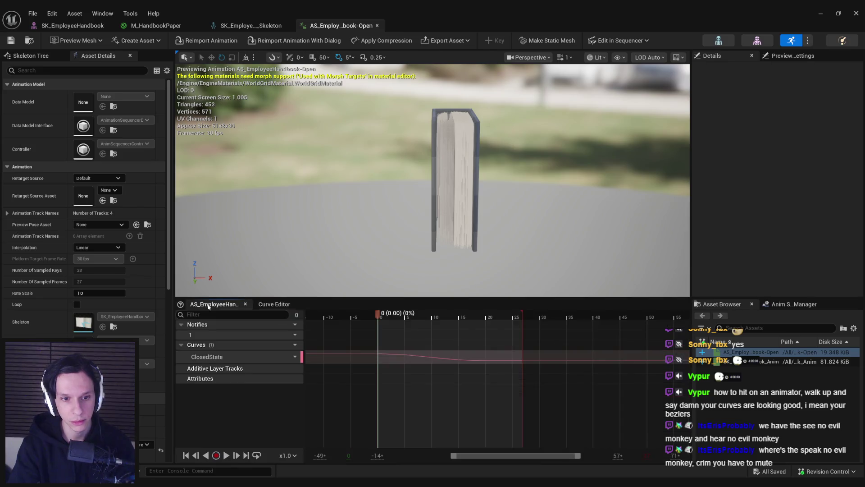
right_click(398, 347)
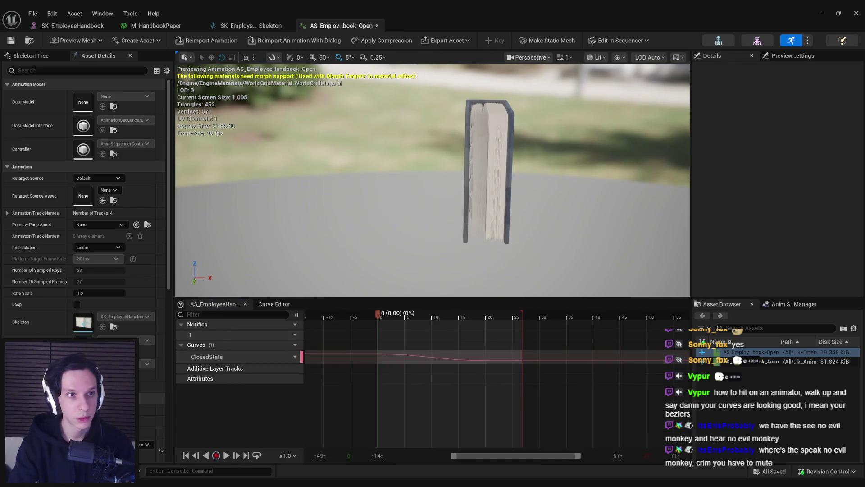
click(24, 54)
click(24, 93)
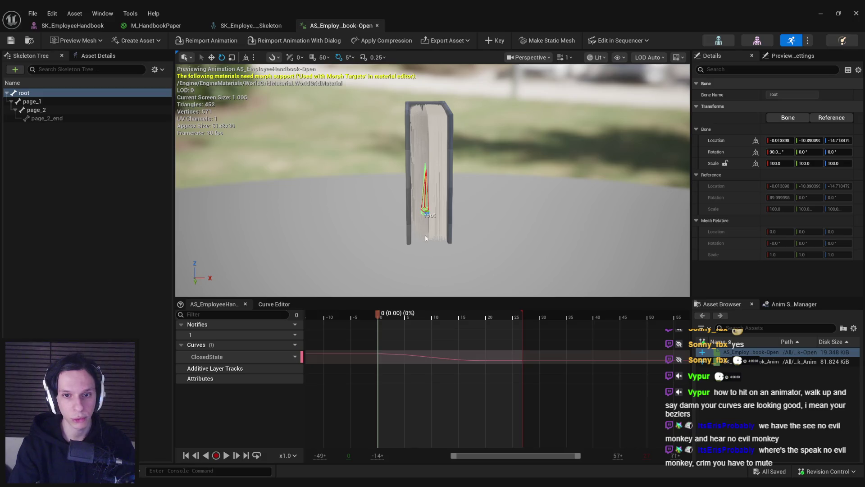
key(f)
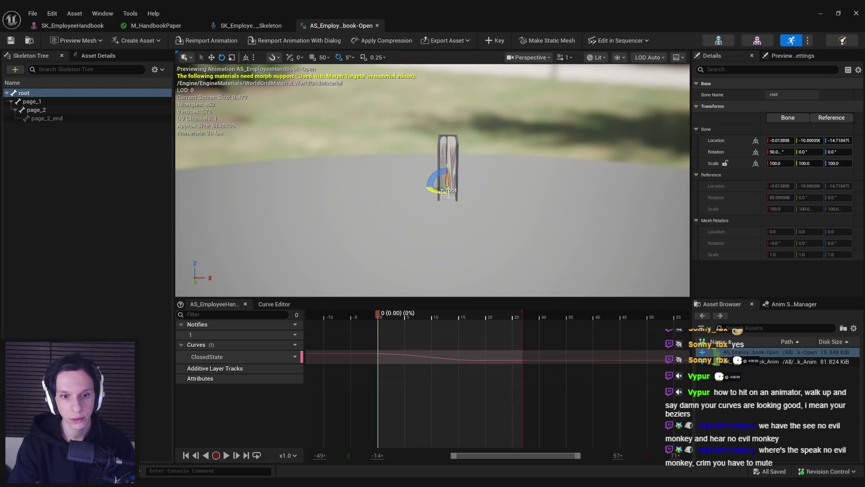
Rotate the root bone -90° around Z and shift it left to X -12.1487.
drag(442, 192, 471, 195)
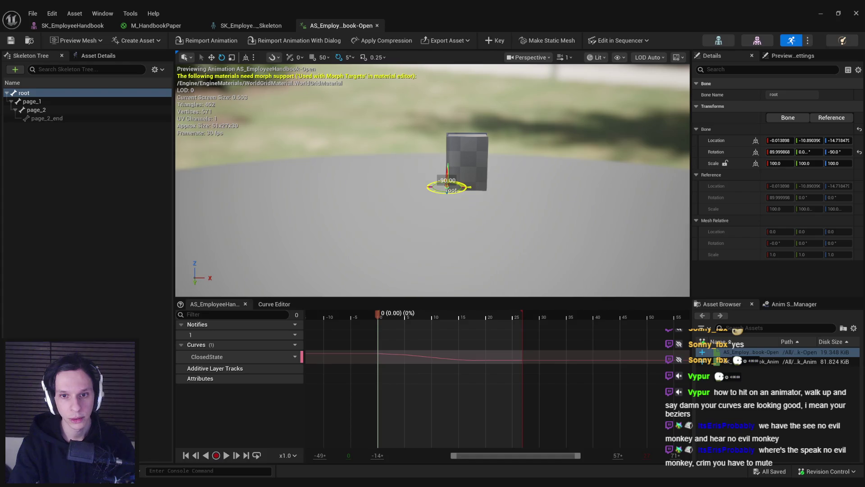
scroll(464, 204, up, 2)
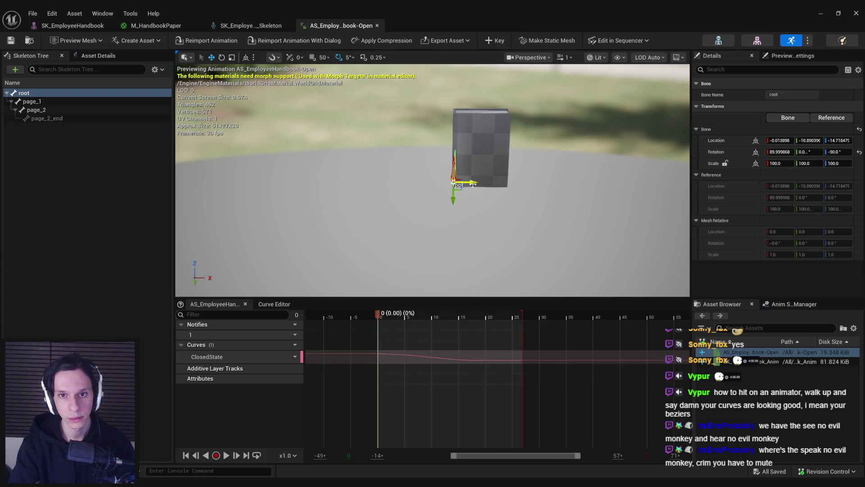
drag(473, 183, 444, 184)
click(598, 58)
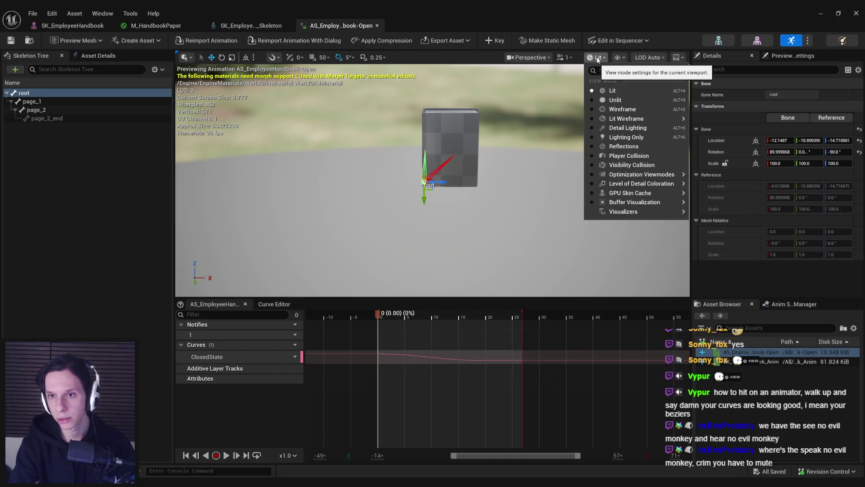
Turn on the Grid in the viewport's Show options.
click(617, 57)
click(617, 57)
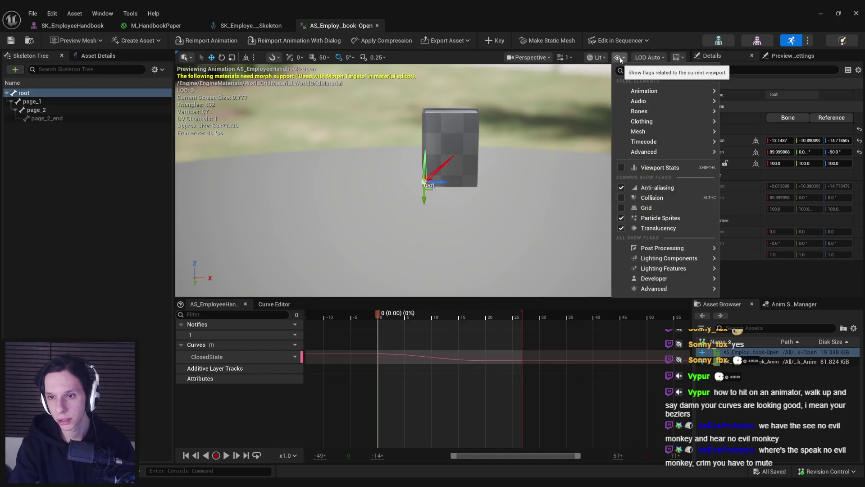
click(622, 207)
click(563, 203)
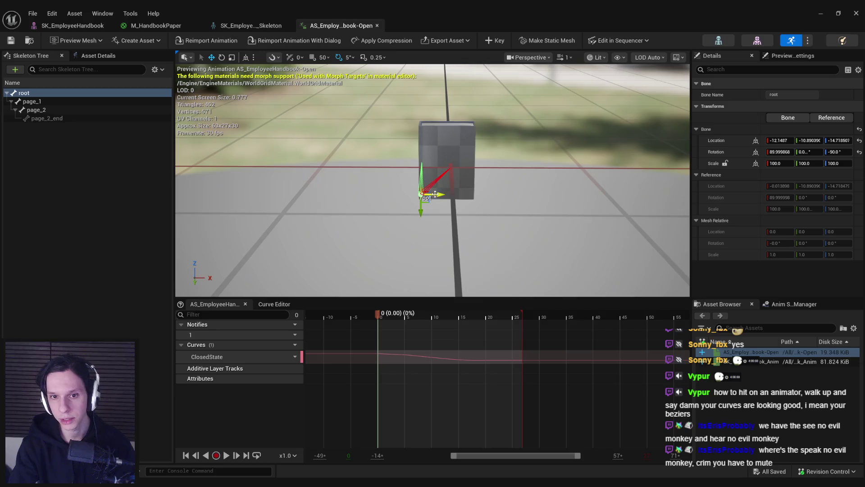
Nudge the root bone along X, key its pose, scrub to frame 27 and expand the root additive track.
drag(433, 195, 441, 194)
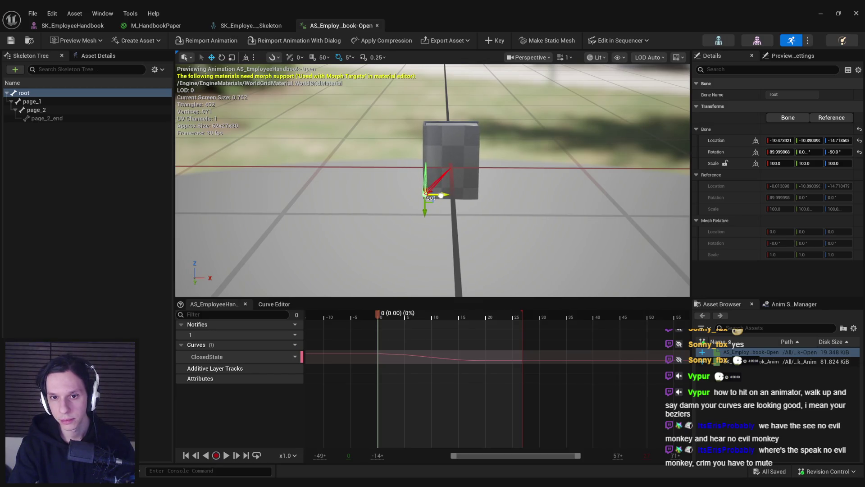
scroll(445, 205, up, 3)
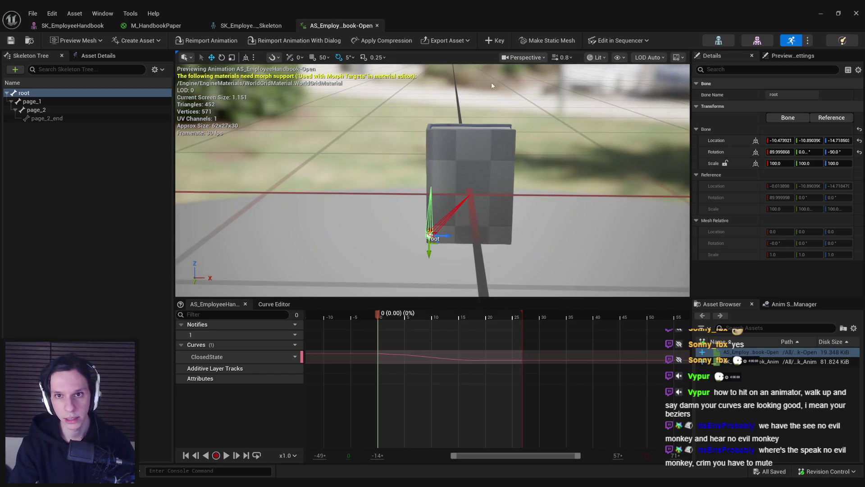
click(495, 41)
scroll(433, 180, down, 3)
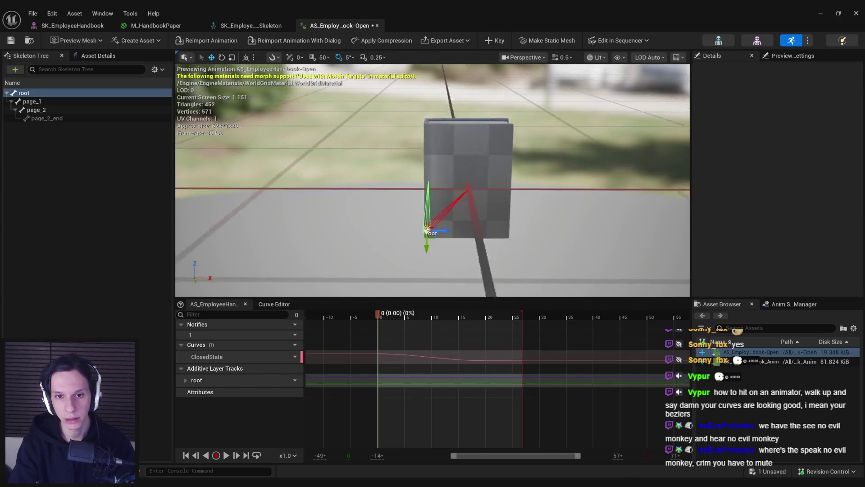
scroll(424, 214, down, 3)
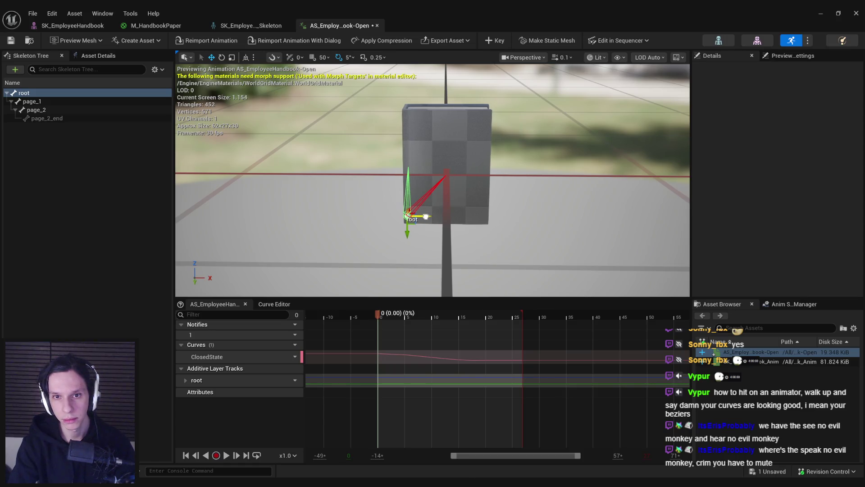
click(426, 281)
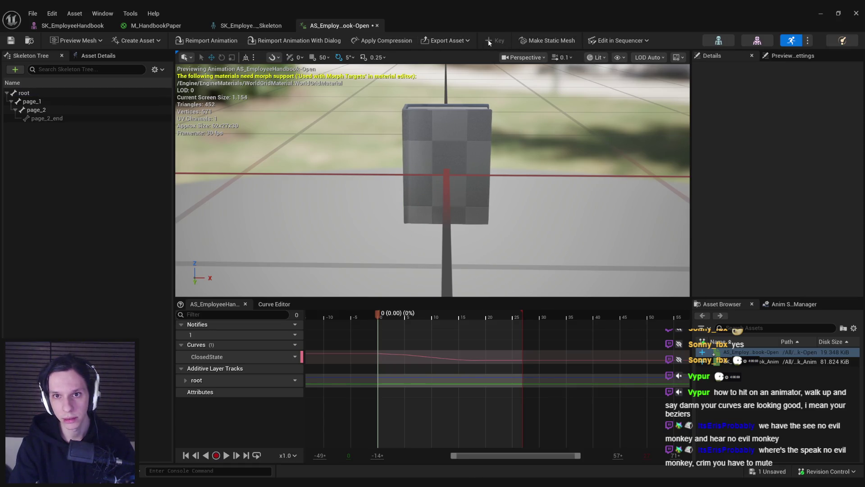
drag(402, 315, 524, 319)
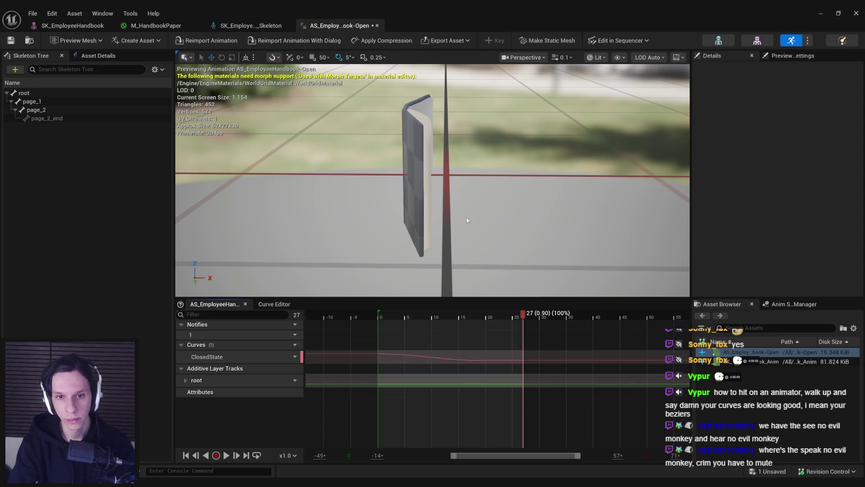
drag(466, 220, 464, 207)
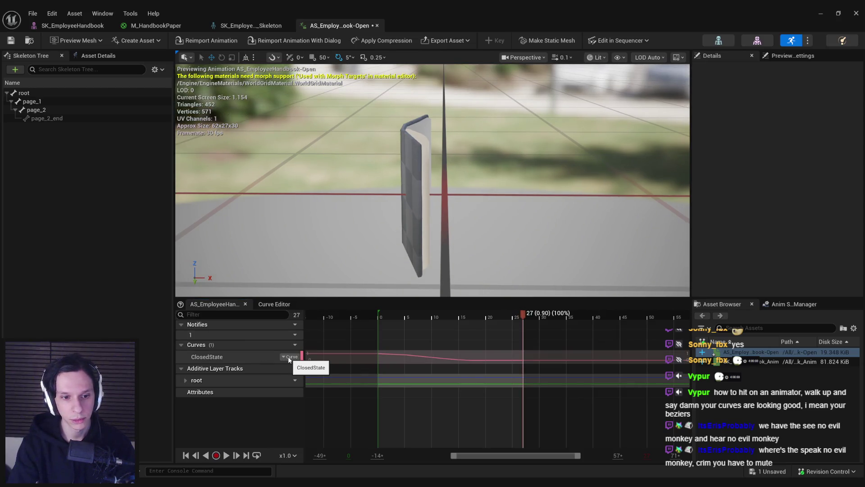
click(193, 384)
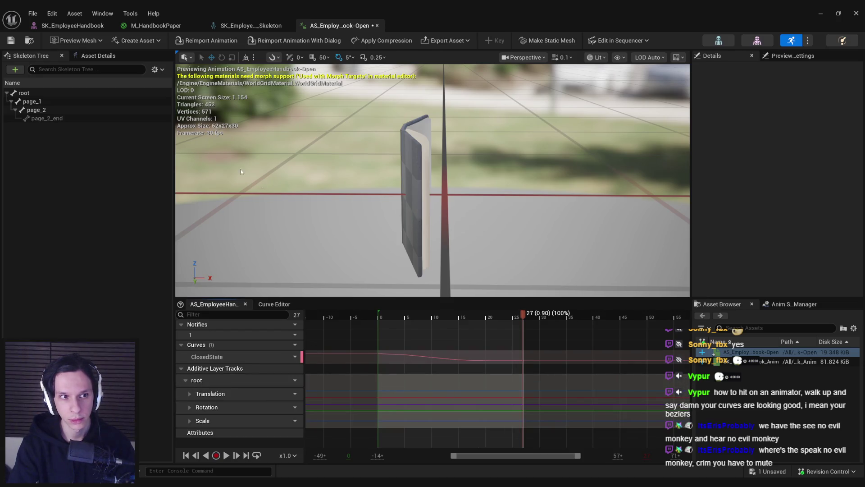
Try resetting the root bone's transforms from its Skeleton Tree actions.
right_click(45, 93)
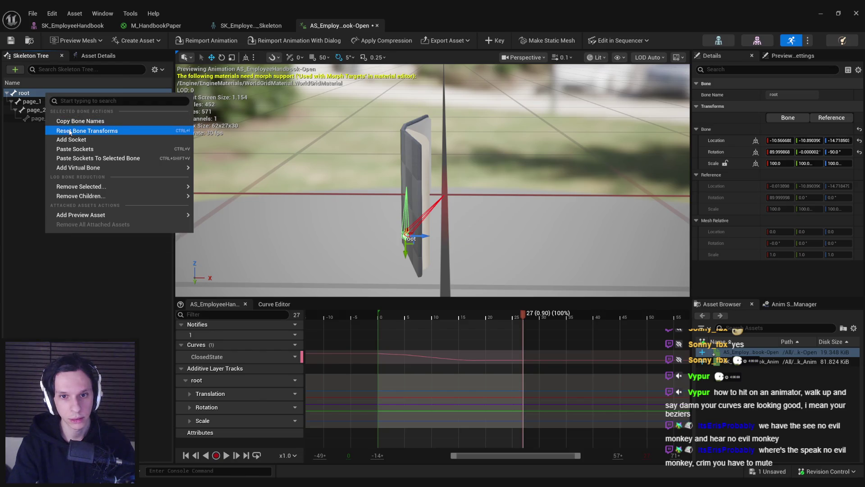
click(69, 128)
right_click(59, 96)
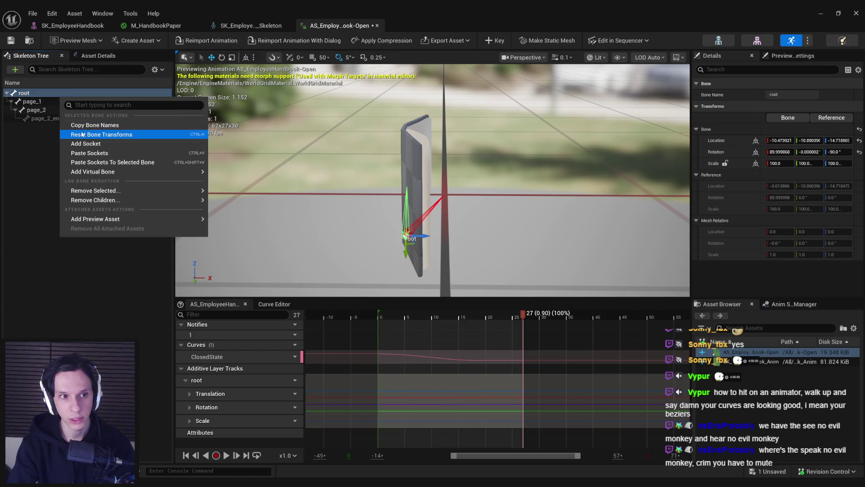
click(67, 131)
right_click(67, 96)
click(88, 128)
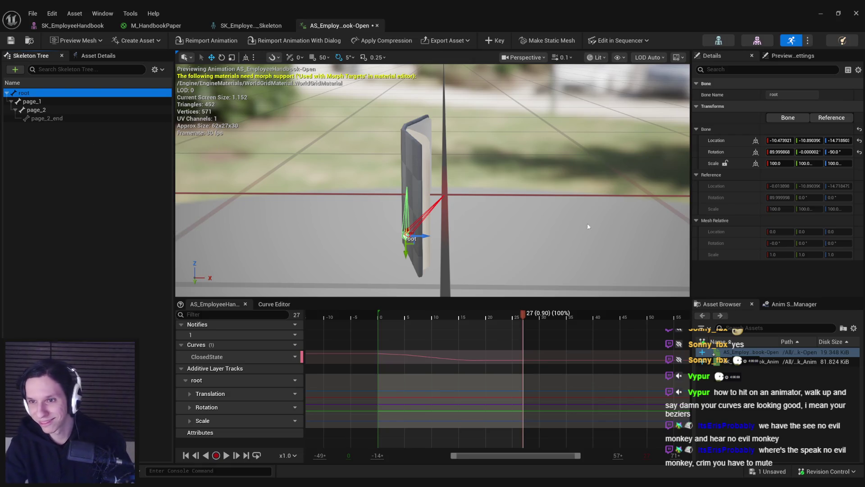
Zero the root bone's X rotation and its X, Y and Z location in Details.
click(783, 152)
text(0)
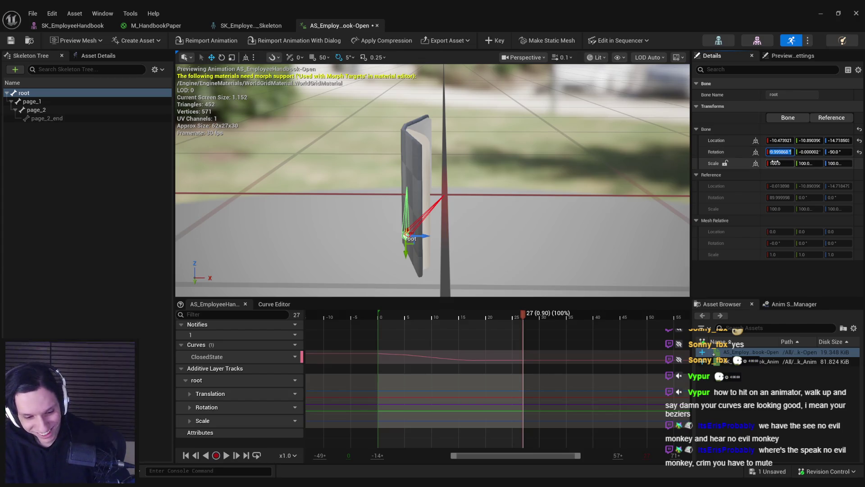
key(Return)
key(Return)
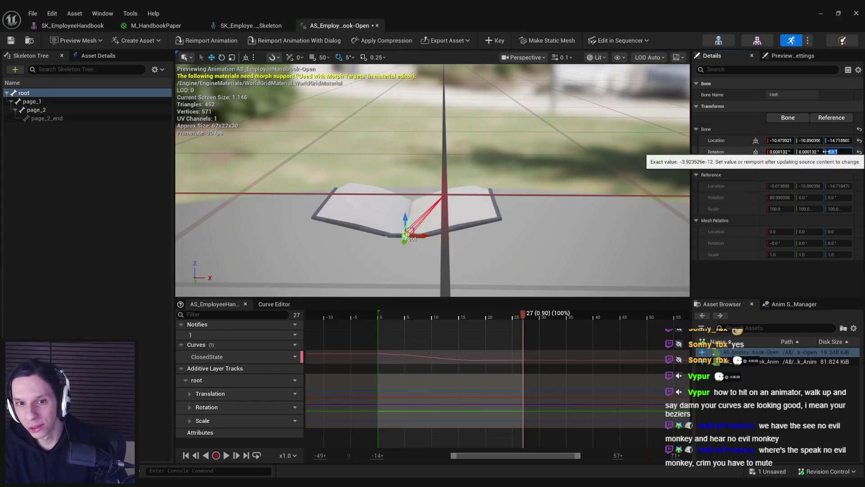
click(780, 140)
text(0)
key(Tab)
text(0)
key(Tab)
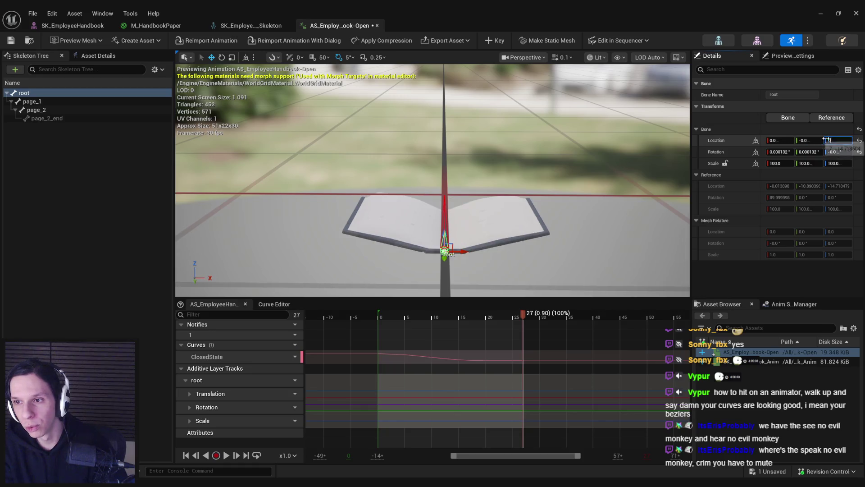
text(0)
key(Return)
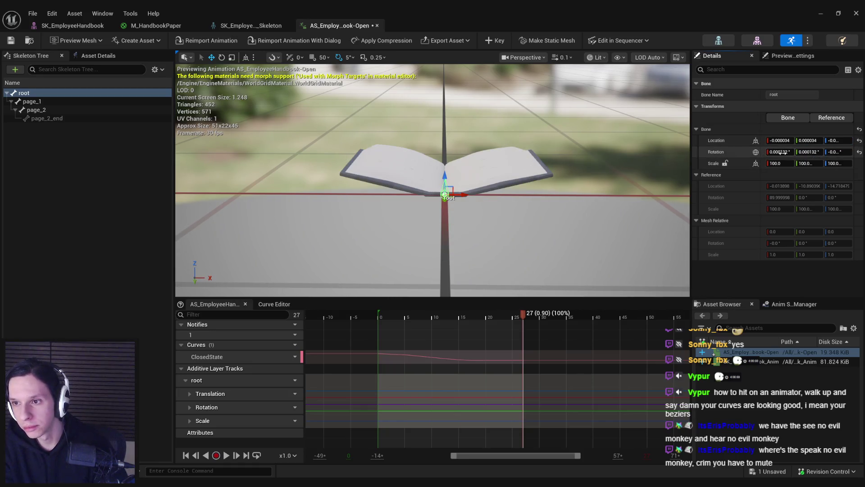
Try 90 for the root's Pitch and then Yaw rotation, reverting each to 0.
click(804, 152)
text(90)
key(Return)
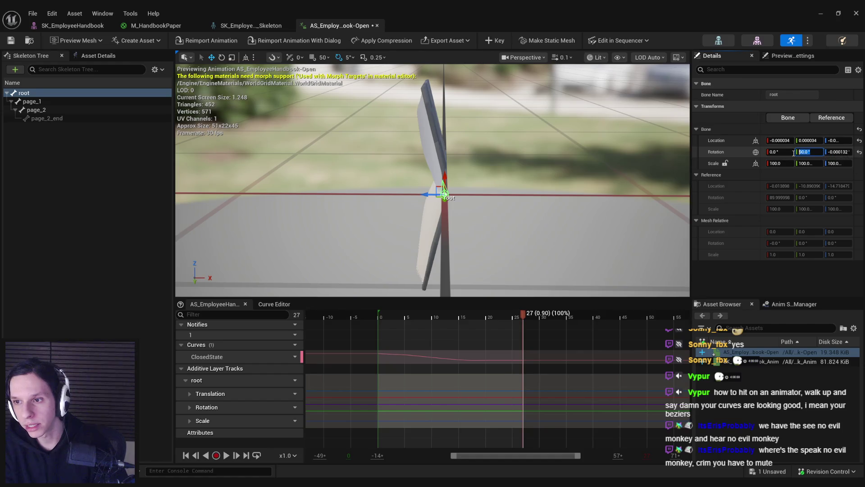
text(0)
key(Return)
click(833, 151)
text(90)
key(Return)
text(0)
key(Return)
Set the root bone's Roll rotation to 90 and key the upright pose at frame 27.
click(780, 152)
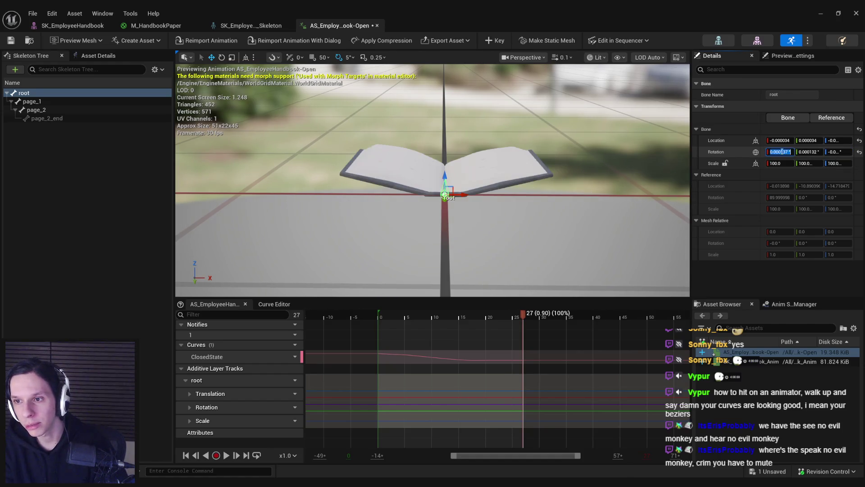
text(90)
key(Return)
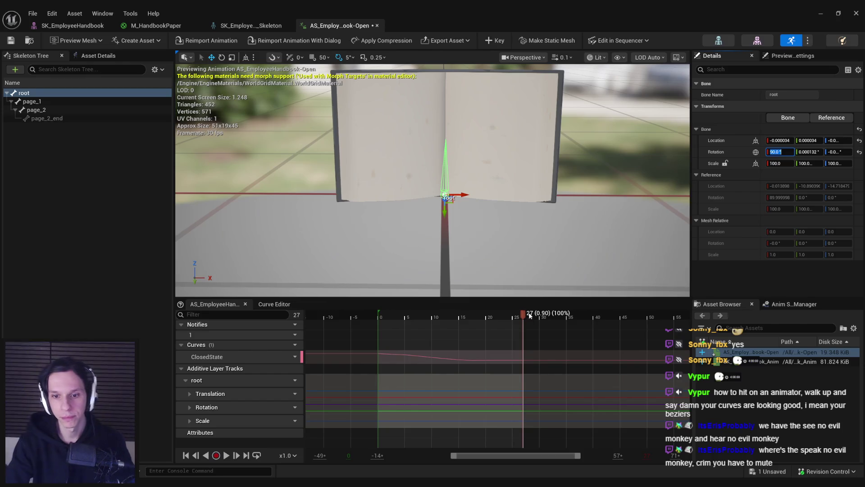
click(491, 45)
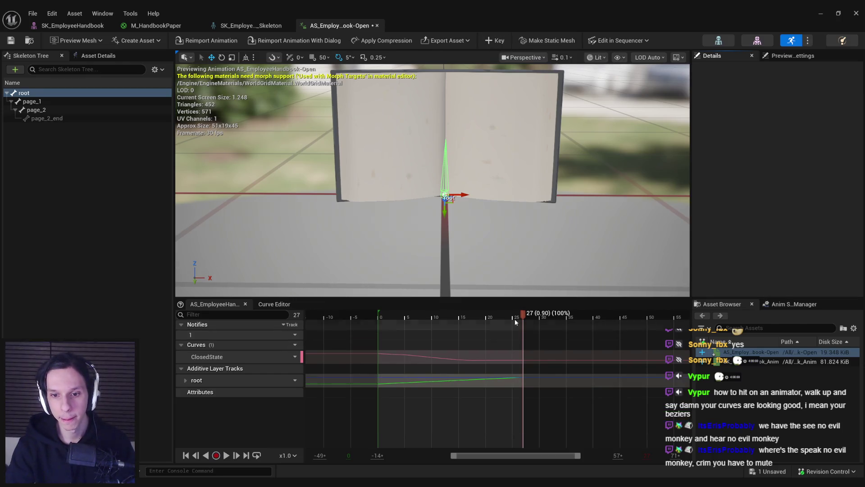
Rewind to frame 0, expand the root additive track and edit its Translation curves.
mouse_move(515, 318)
mouse_down()
mouse_move(354, 320)
mouse_move(526, 318)
mouse_move(368, 320)
mouse_move(466, 319)
mouse_up()
click(185, 380)
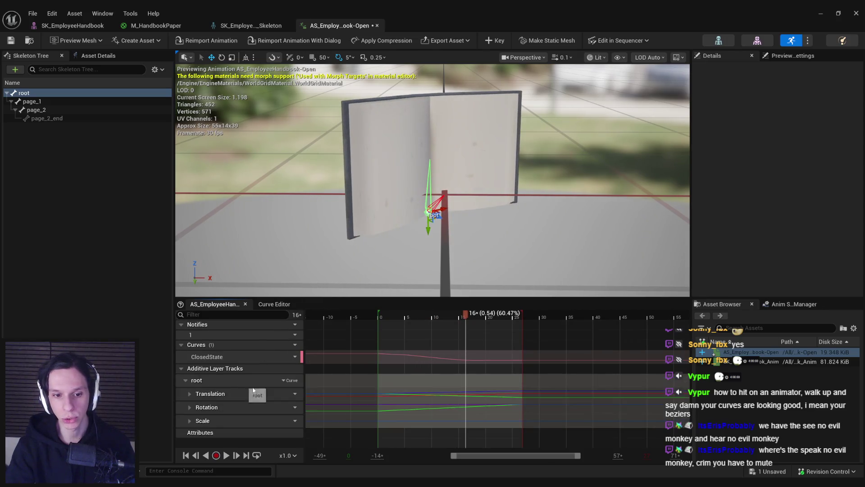
click(288, 394)
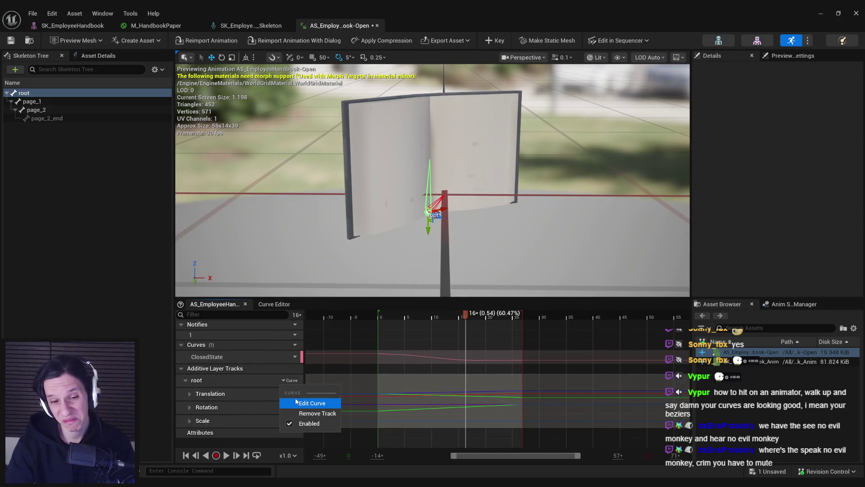
click(322, 403)
Make the end keys of the root curves linear and show all translation, rotation and scale curves.
drag(600, 370, 585, 357)
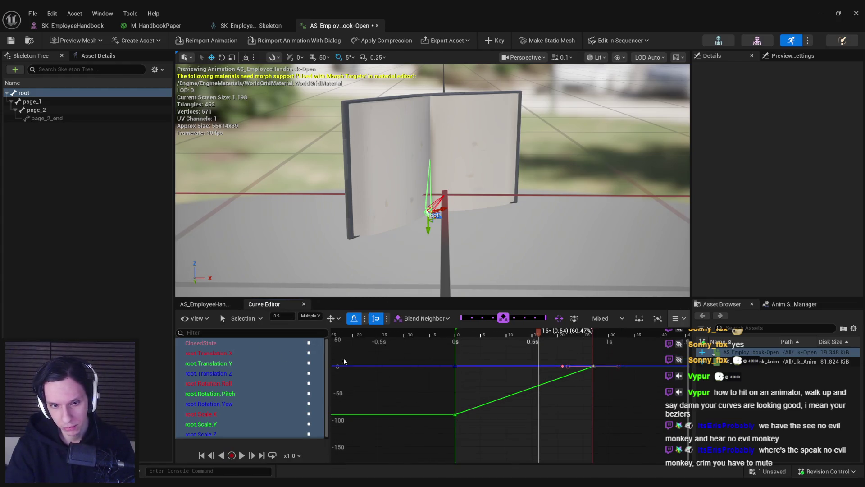
click(309, 343)
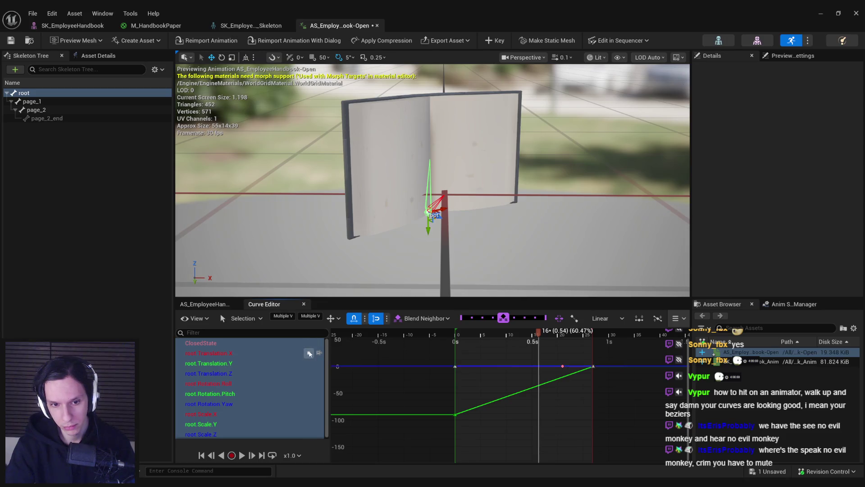
click(309, 353)
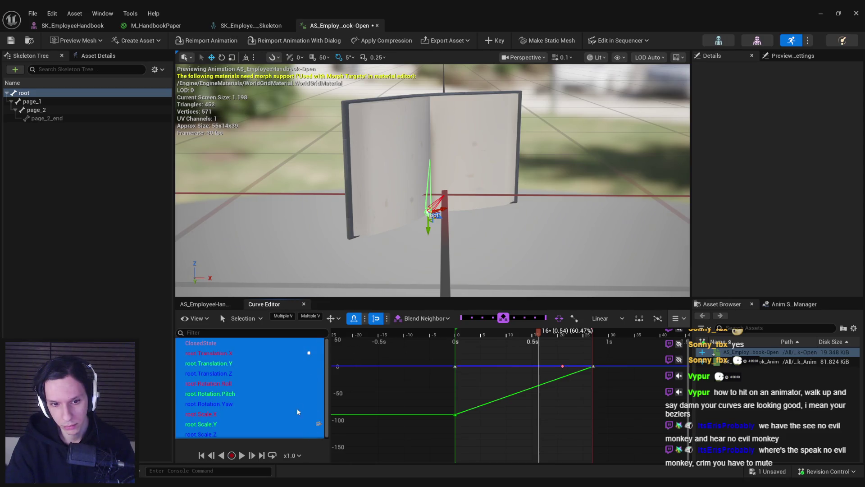
click(217, 363)
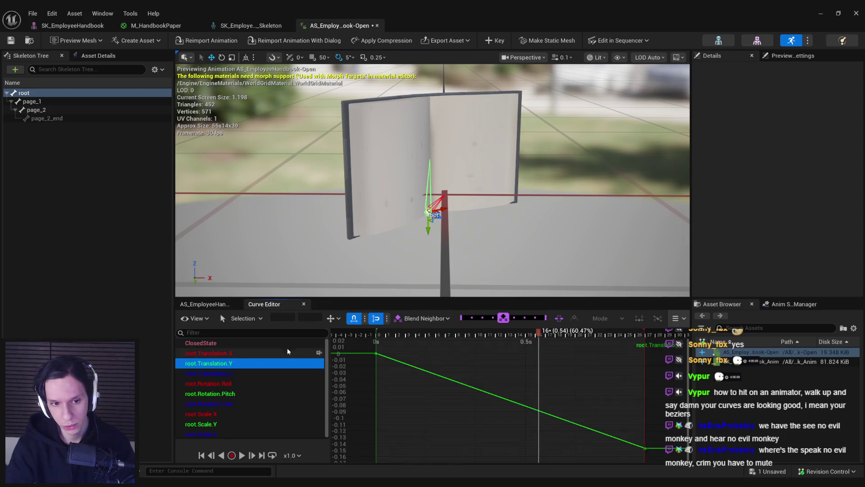
click(212, 352)
shift+click(200, 434)
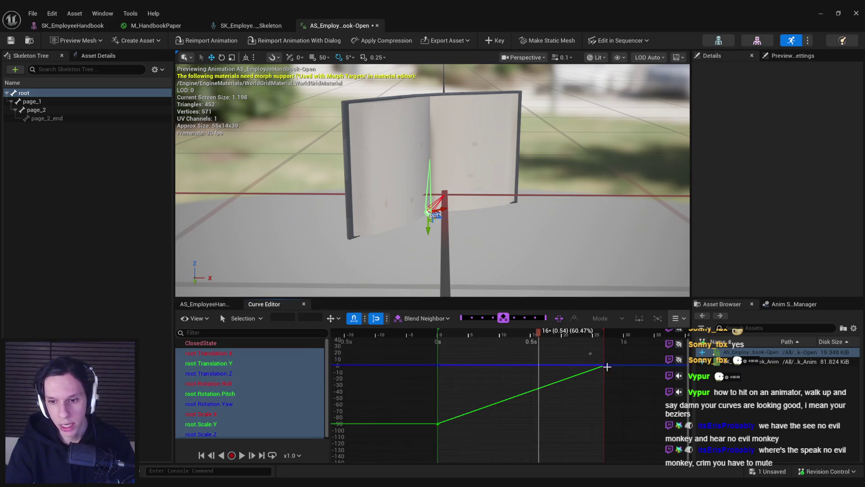
Move the translation and rotation curves' end key earlier to about 0.5 seconds.
click(605, 367)
drag(604, 367, 544, 365)
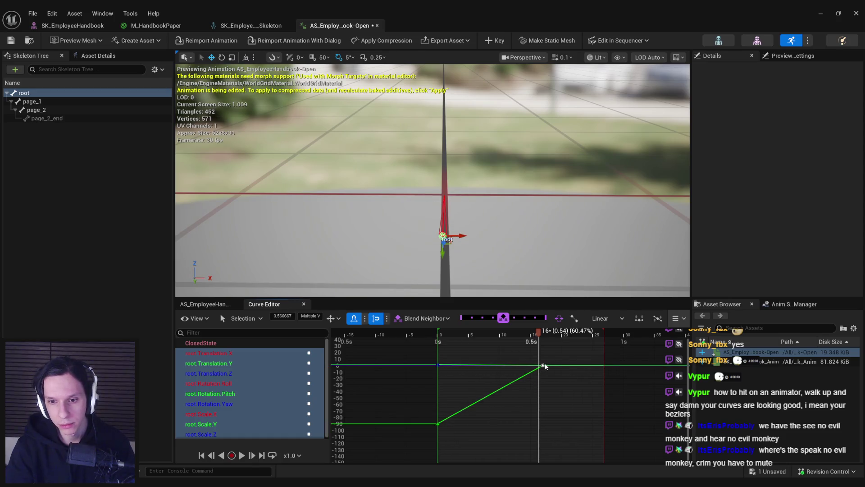
key(ctrl+z)
key(ctrl+z)
key(ctrl+z)
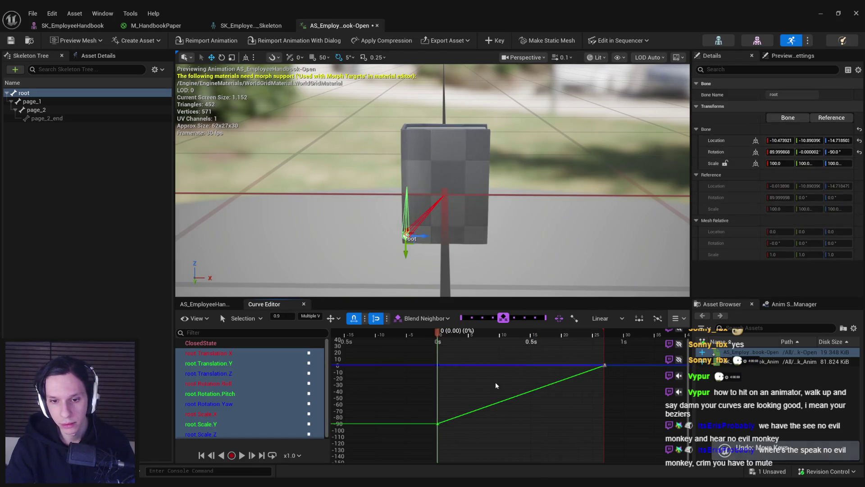
shift+click(209, 353)
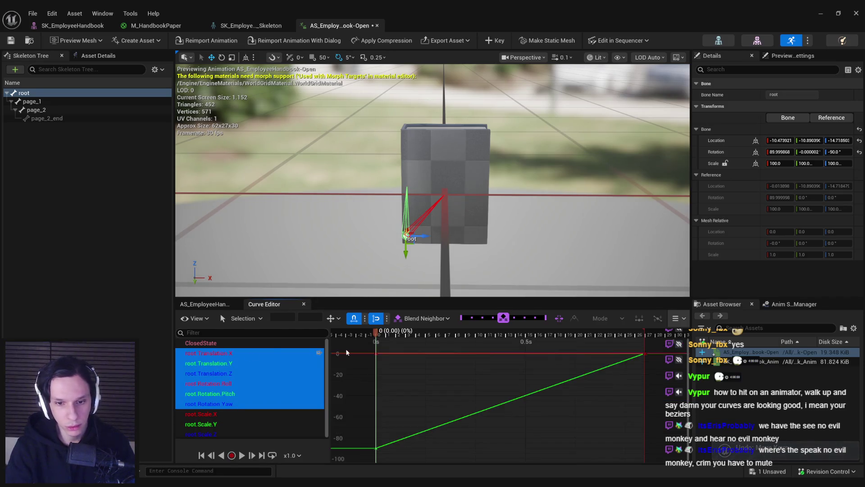
drag(560, 362, 440, 363)
Frame the curves, give the selected keys Auto tangents, and scrub to preview the book opening.
key(f)
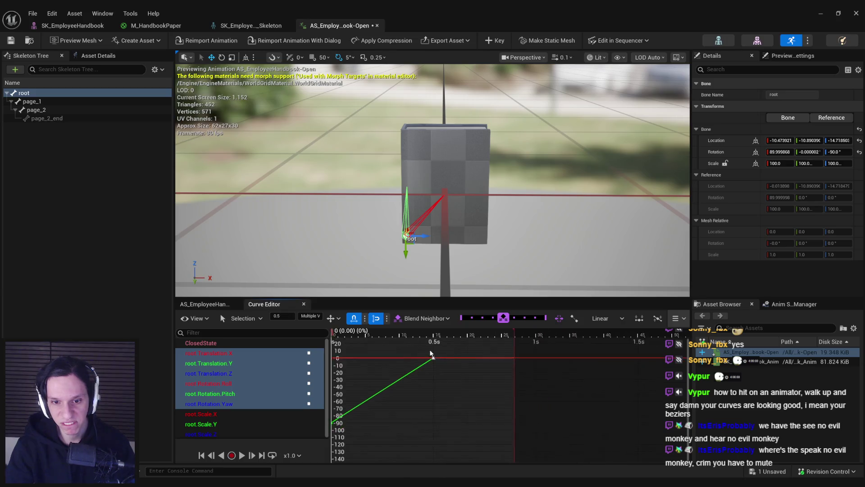
right_click(406, 422)
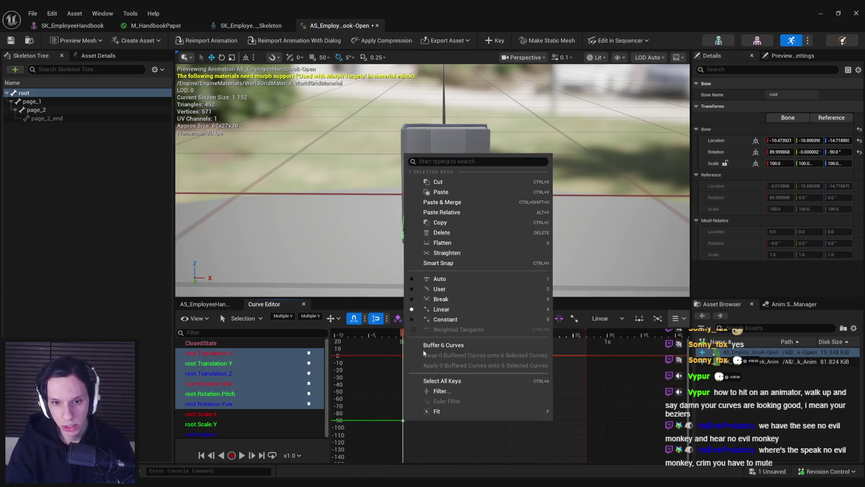
click(439, 280)
click(431, 368)
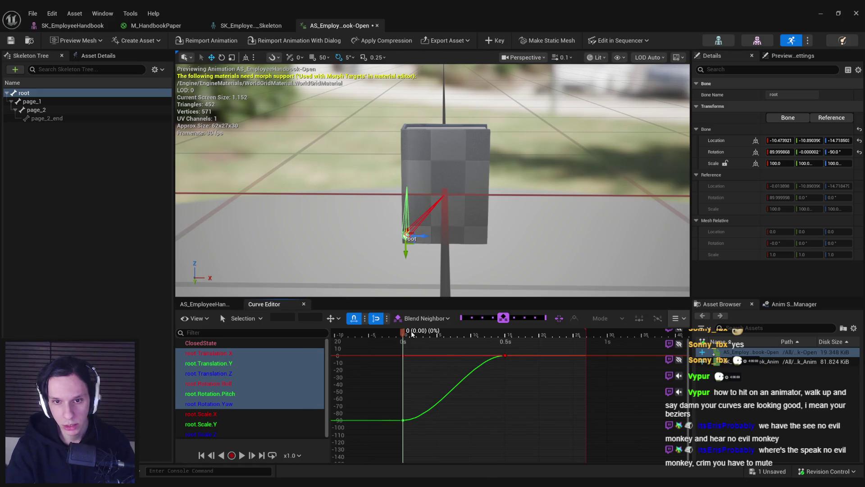
mouse_move(447, 335)
mouse_down()
mouse_move(496, 336)
mouse_move(403, 335)
mouse_move(563, 337)
mouse_move(403, 341)
mouse_move(569, 359)
mouse_up()
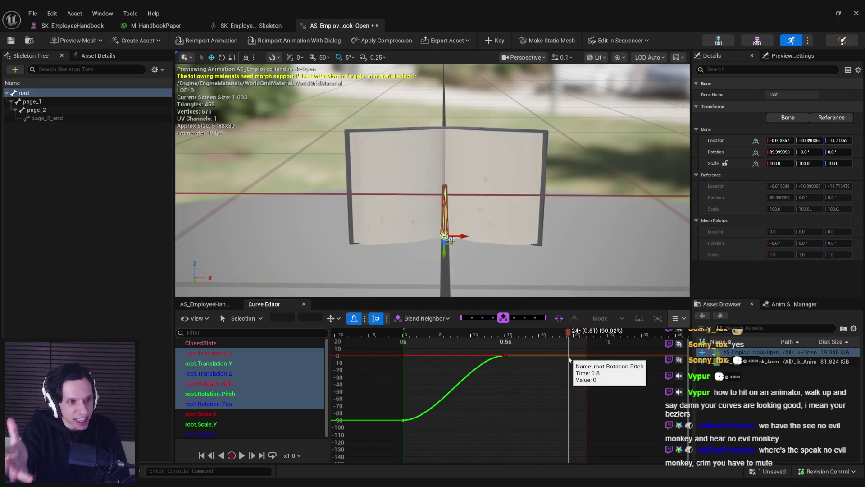
Save the animation asset and start a play session in the level to watch the book.
key(ctrl+s)
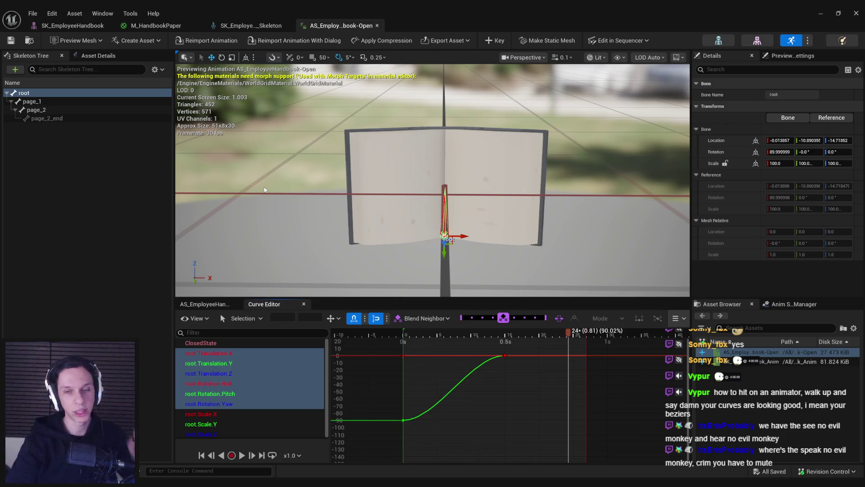
click(820, 14)
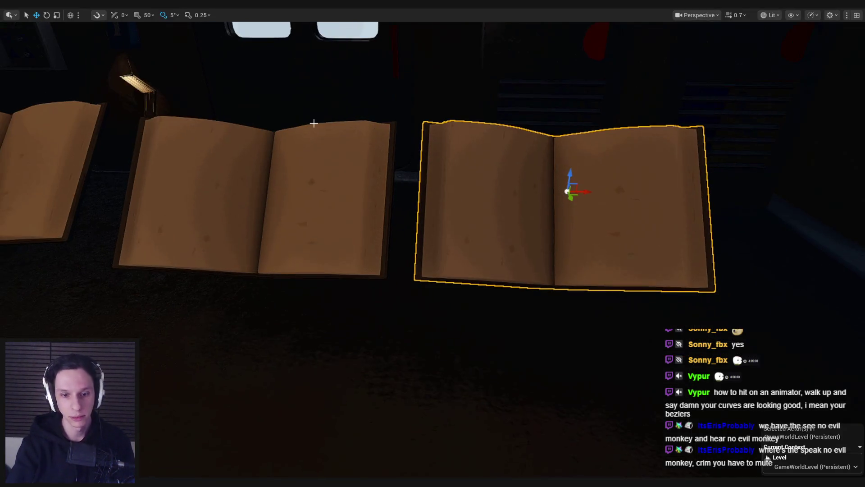
key(alt+p)
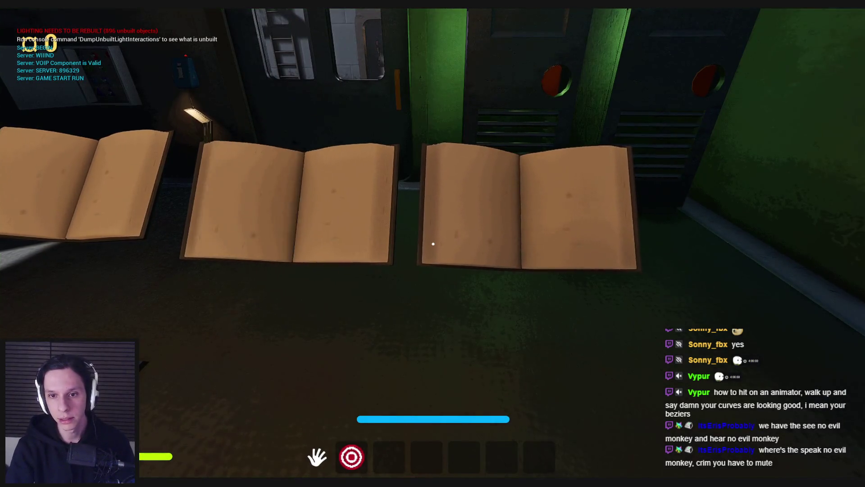